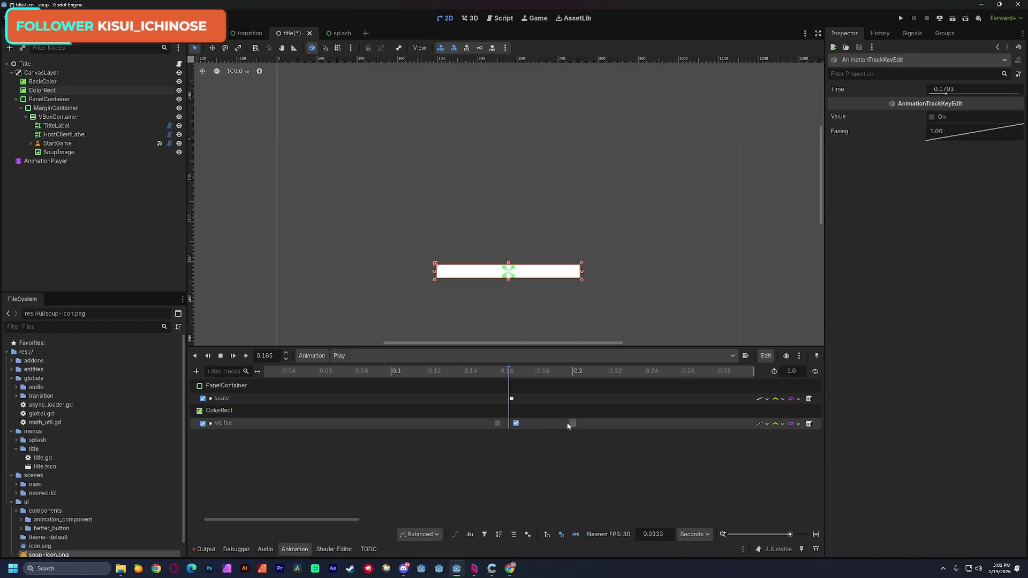
- Move the ColorRect visibility keys to 0.0 and 0.3333 and preview the Play animation
{"action": "mouse_move", "coordinate": [465, 371]}
{"action": "left_mouse_down"}
{"action": "mouse_move", "coordinate": [227, 373]}
{"action": "mouse_move", "coordinate": [320, 382]}
{"action": "left_mouse_up"}
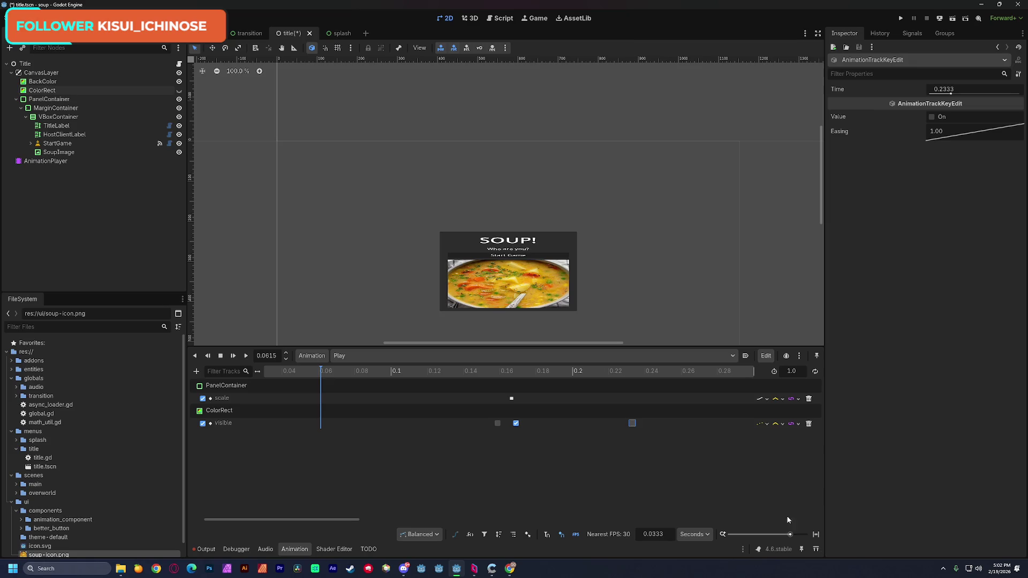
{"action": "scroll", "coordinate": [788, 520], "scroll_direction": "down", "scroll_amount": 3}
{"action": "mouse_move", "coordinate": [365, 423]}
{"action": "left_mouse_down"}
{"action": "mouse_move", "coordinate": [256, 426]}
{"action": "mouse_move", "coordinate": [275, 424]}
{"action": "mouse_move", "coordinate": [265, 424]}
{"action": "left_mouse_up"}
{"action": "left_click", "coordinate": [245, 356]}
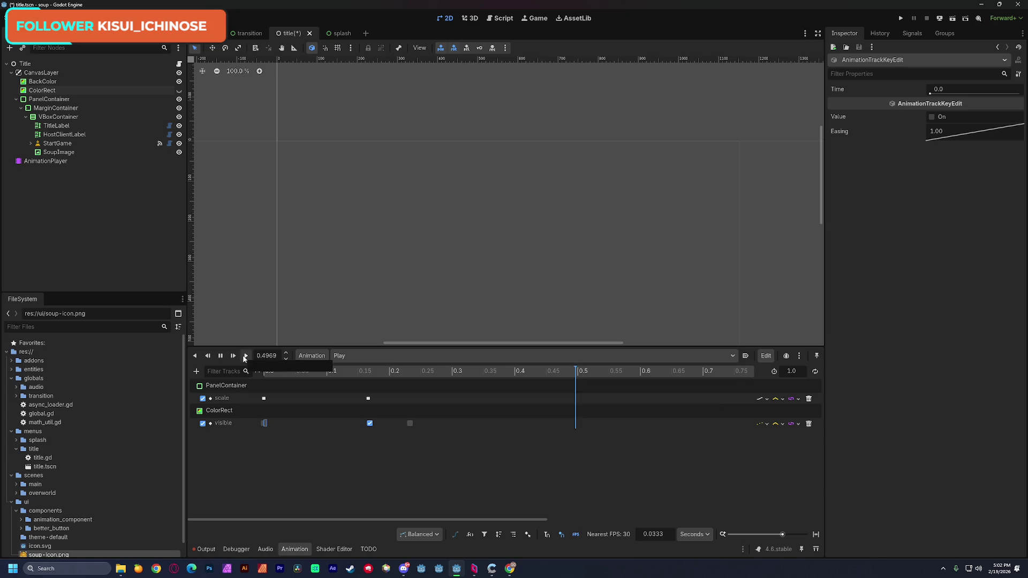
{"action": "left_click_drag", "start_coordinate": [410, 423], "coordinate": [472, 423]}
{"action": "left_click_drag", "start_coordinate": [304, 375], "coordinate": [246, 374]}
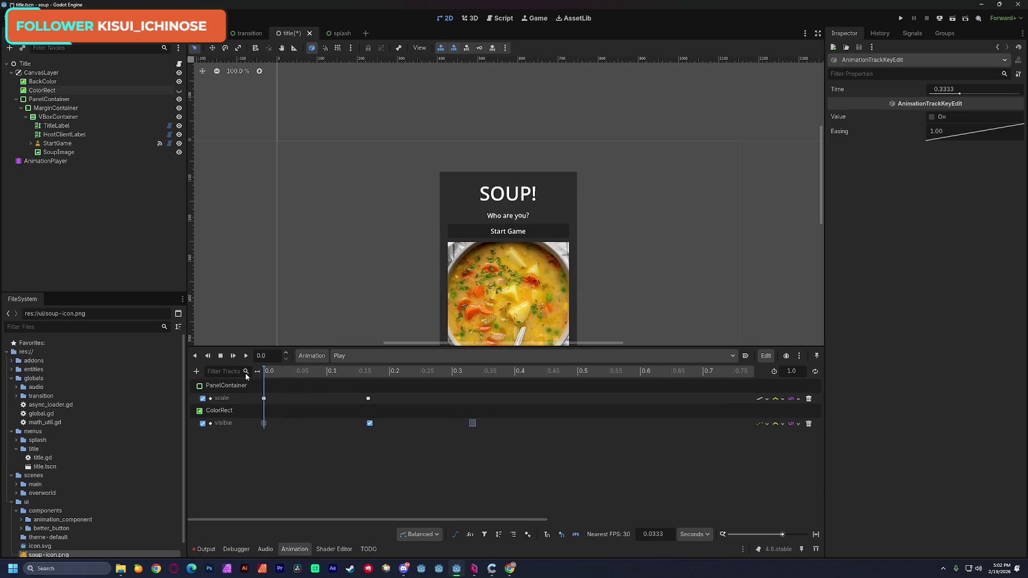
{"action": "left_click", "coordinate": [245, 356]}
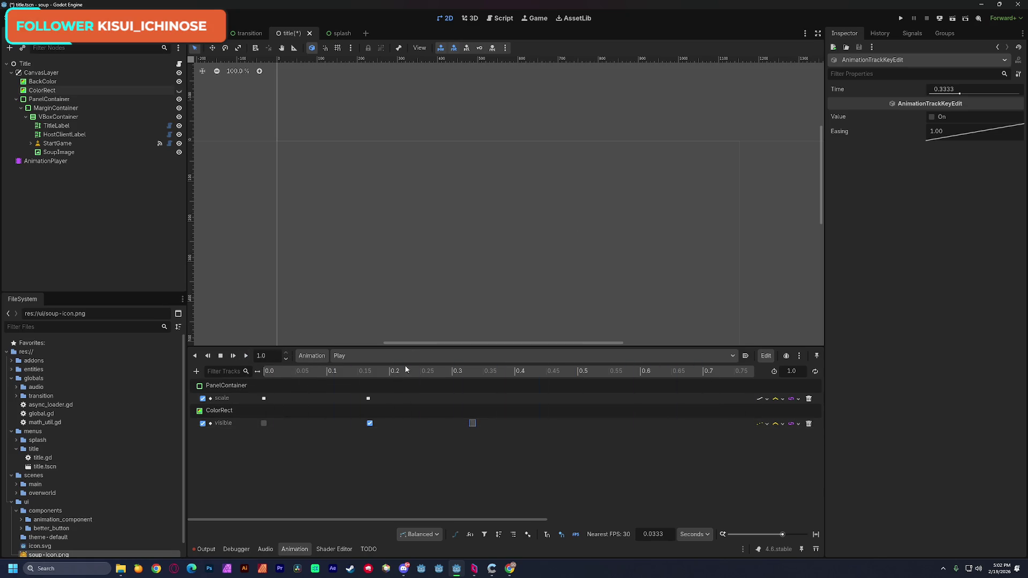
- Save the title scene, play the animation backwards and forwards, and save again
{"action": "scroll", "coordinate": [494, 225], "scroll_direction": "down", "scroll_amount": 3}
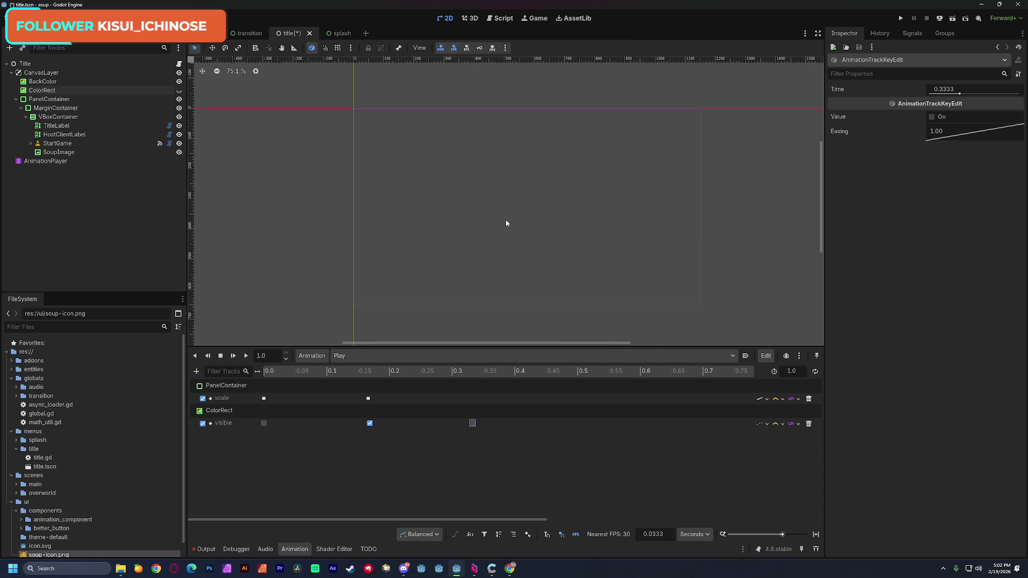
{"action": "key", "text": "ctrl+s"}
{"action": "key", "text": "a"}
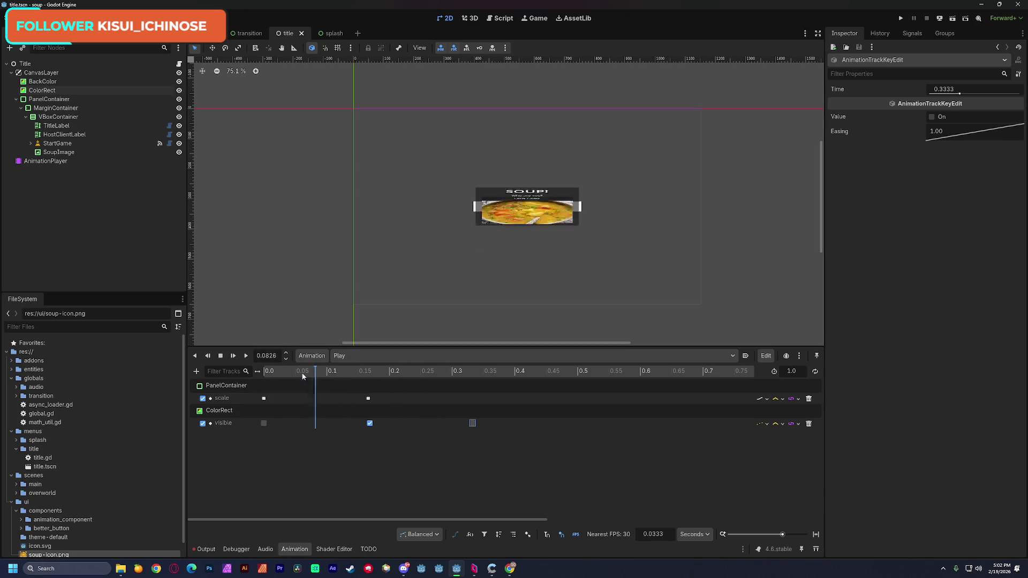
{"action": "key", "text": "d"}
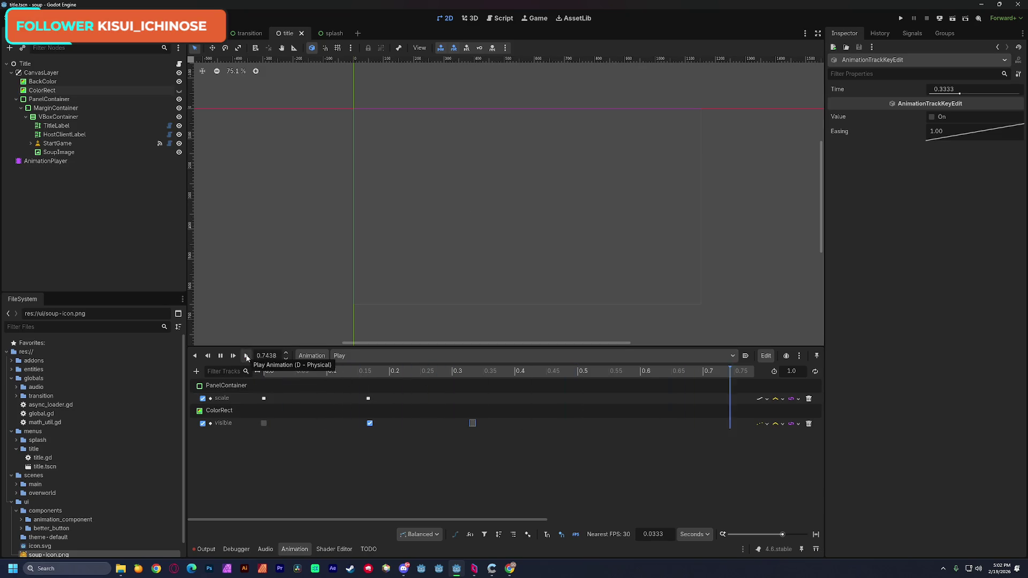
{"action": "scroll", "coordinate": [402, 204], "scroll_direction": "up", "scroll_amount": 1}
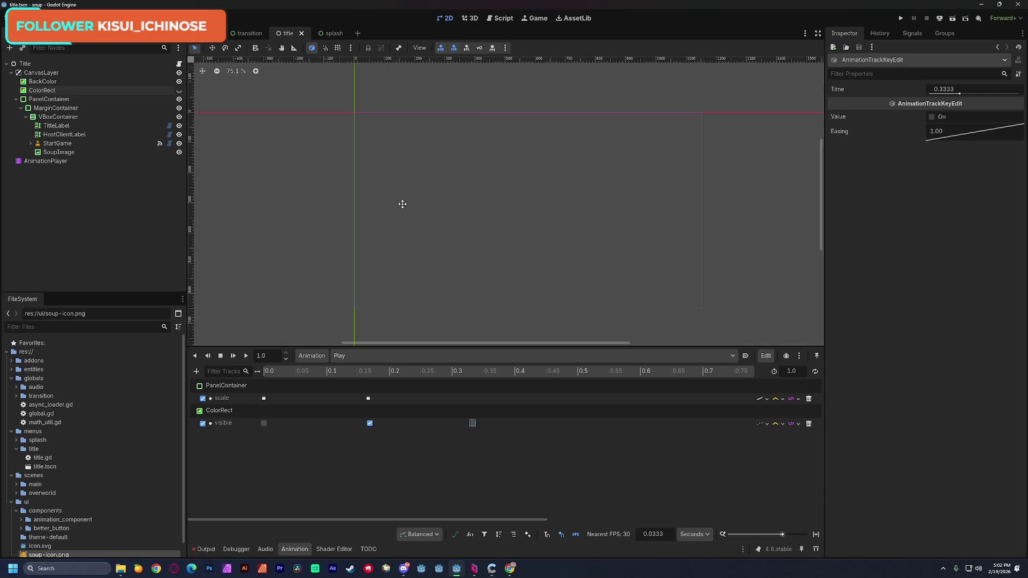
{"action": "key", "text": "ctrl+s"}
- Clear the Output log, then go back to the Animation timeline and save the title scene
{"action": "left_click", "coordinate": [331, 36]}
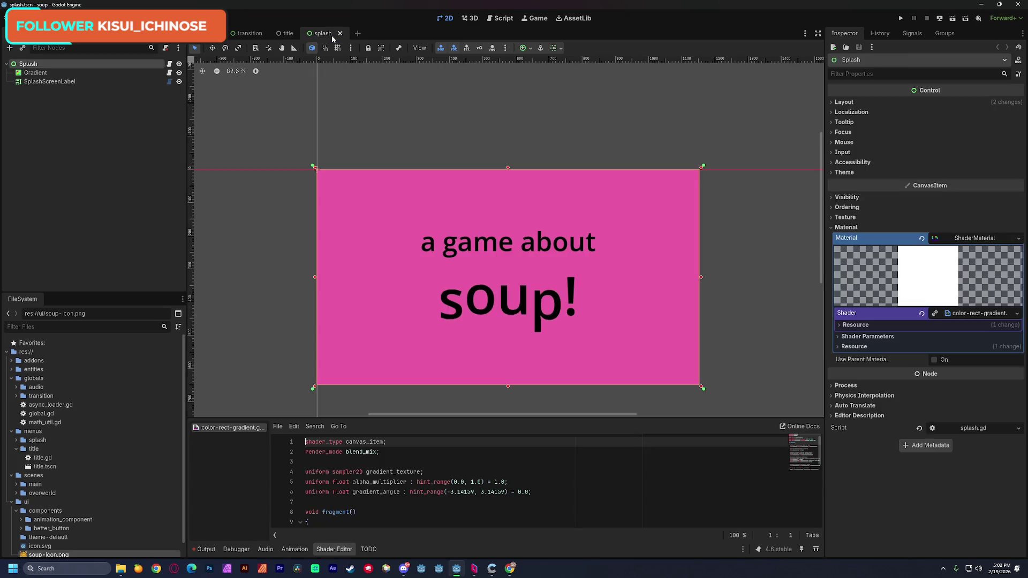
{"action": "left_click", "coordinate": [289, 34]}
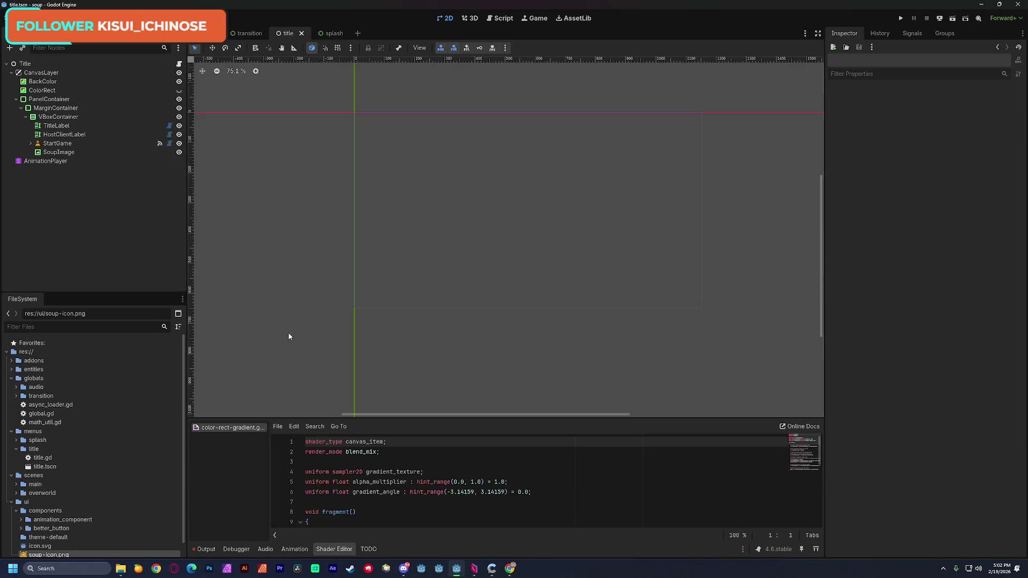
{"action": "left_click", "coordinate": [205, 550]}
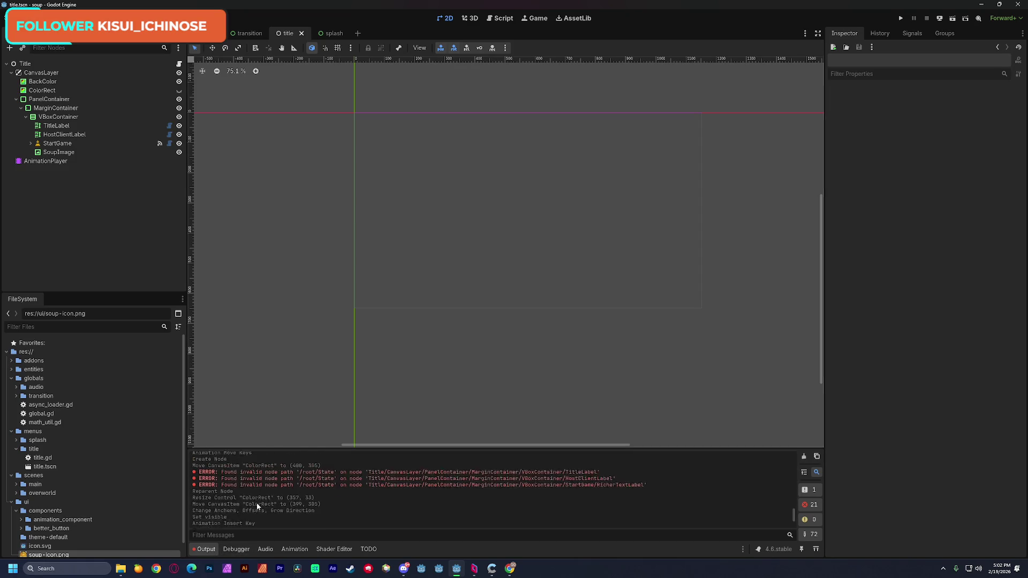
{"action": "scroll", "coordinate": [256, 503], "scroll_direction": "up", "scroll_amount": 1}
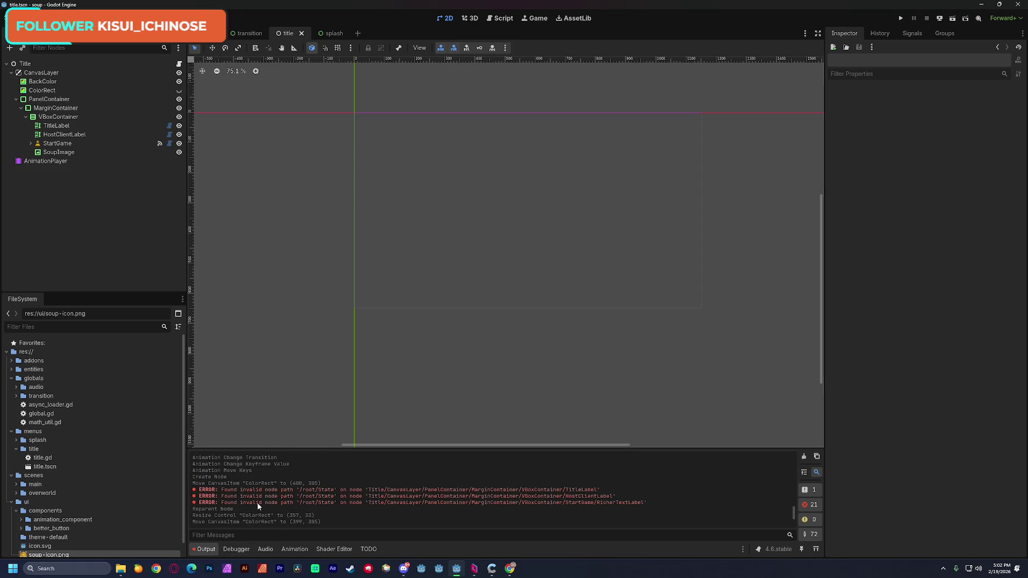
{"action": "left_click", "coordinate": [804, 456]}
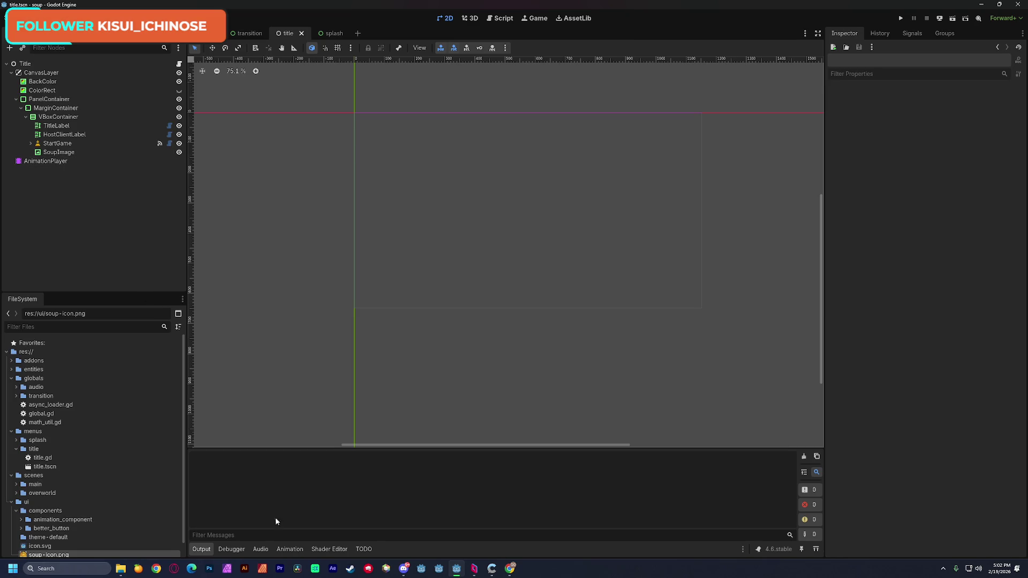
{"action": "left_click", "coordinate": [286, 550]}
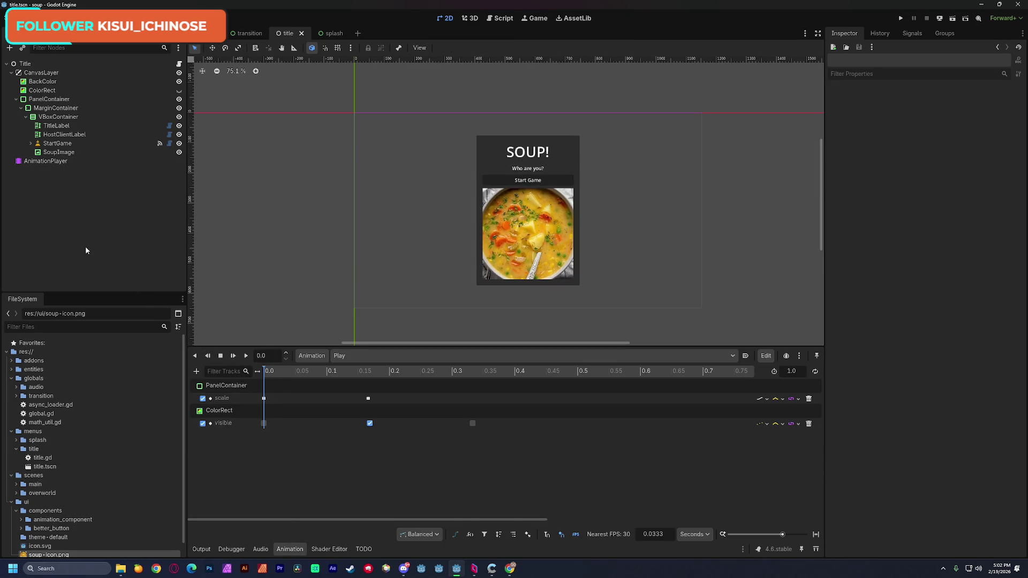
{"action": "key", "text": "ctrl+s"}
- In title.gd, add a blank line above the SceneManager call and an onready AnimationPlayer reference
{"action": "left_click", "coordinate": [180, 64]}
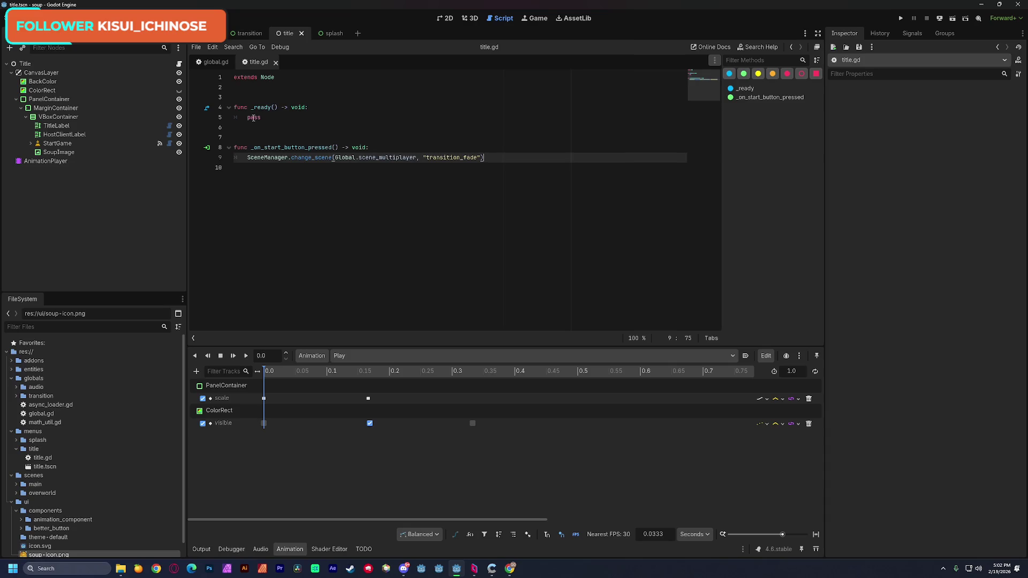
{"action": "left_click", "coordinate": [250, 158]}
{"action": "key", "text": "Return"}
{"action": "key", "text": "Up"}
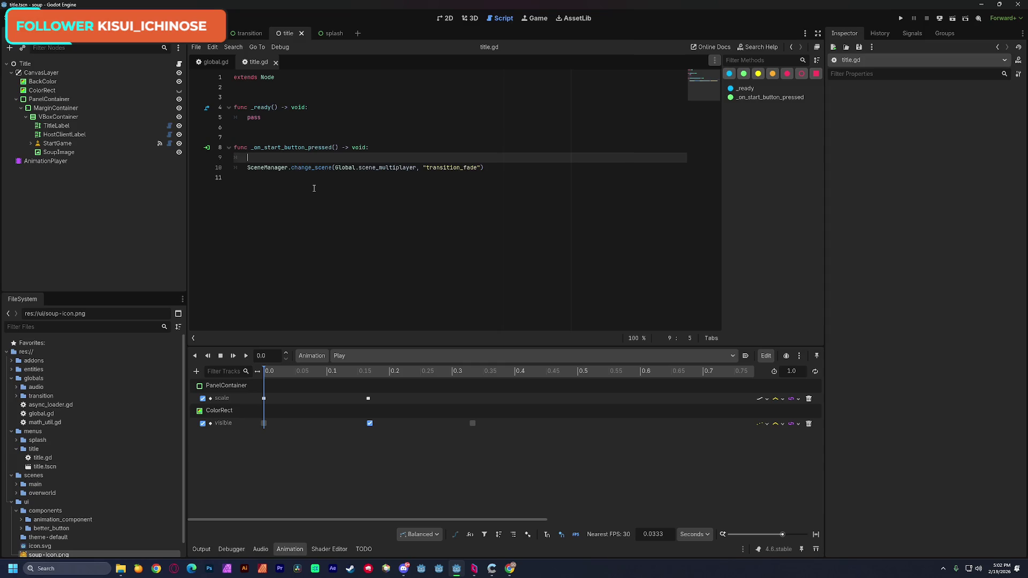
{"action": "mouse_move", "coordinate": [53, 161]}
{"action": "left_mouse_down"}
{"action": "mouse_move", "coordinate": [161, 138]}
{"action": "mouse_move", "coordinate": [257, 101]}
{"action": "left_mouse_up"}
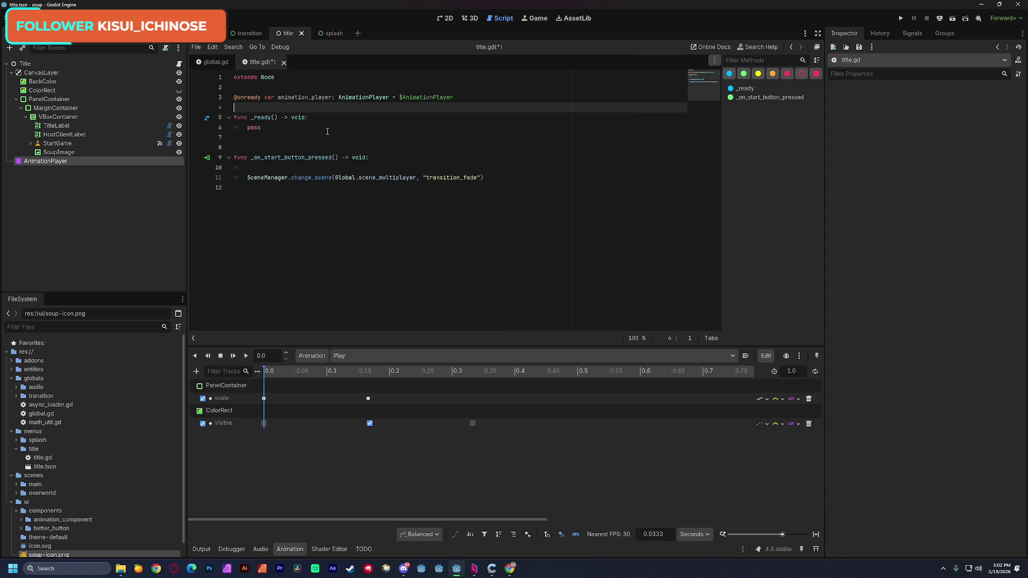
{"action": "key", "text": "ctrl+s"}
- Rename the onready AnimationPlayer variable to anim and save the script
{"action": "double_click", "coordinate": [303, 98]}
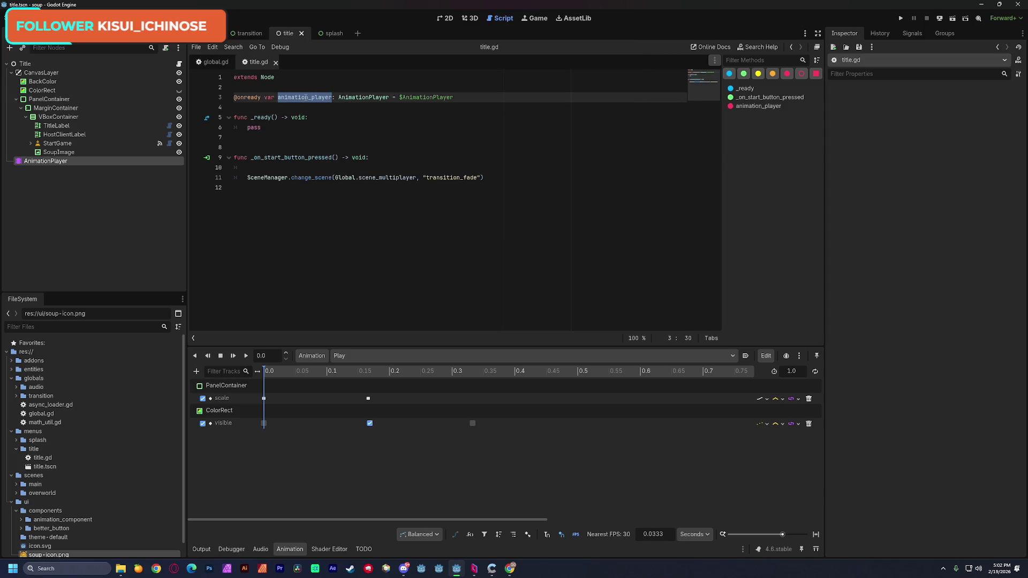
{"action": "type", "text": "anim"}
{"action": "left_click", "coordinate": [369, 139]}
{"action": "key", "text": "ctrl+s"}
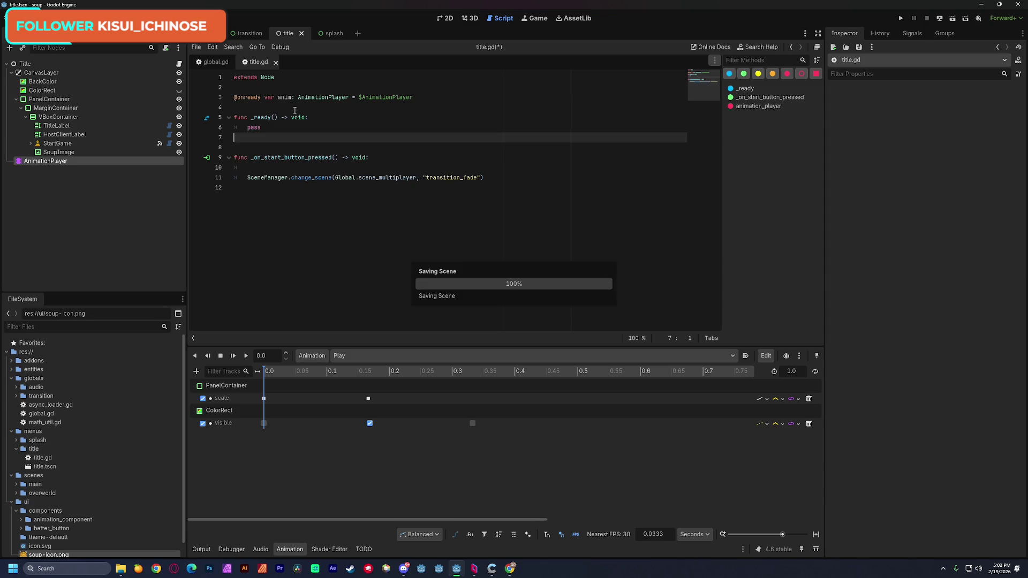
{"action": "double_click", "coordinate": [285, 98]}
{"action": "scroll", "coordinate": [285, 98], "scroll_direction": "up", "scroll_amount": 8}
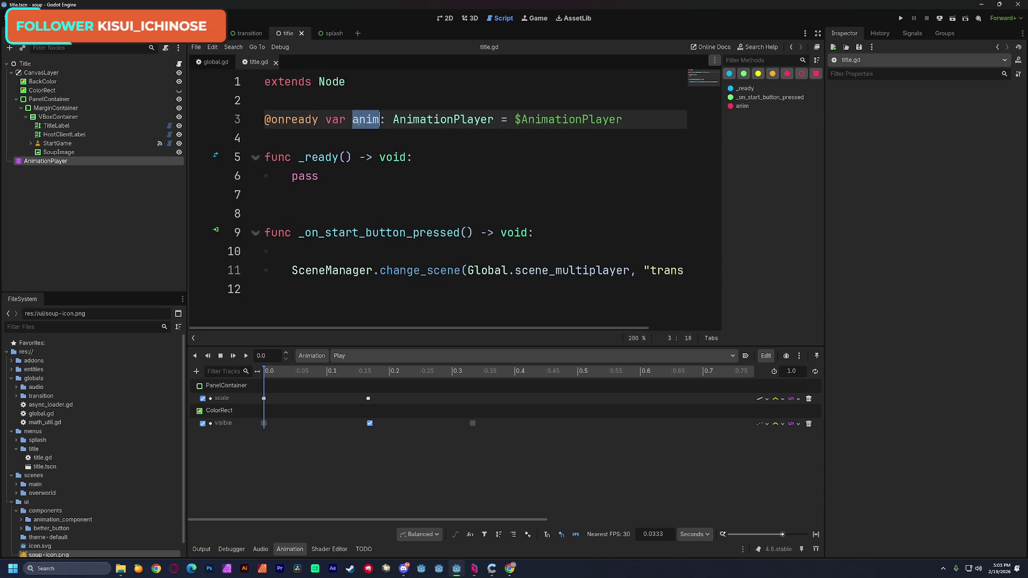
{"action": "key", "text": "Right"}
{"action": "key", "text": "ctrl+shift+Right"}
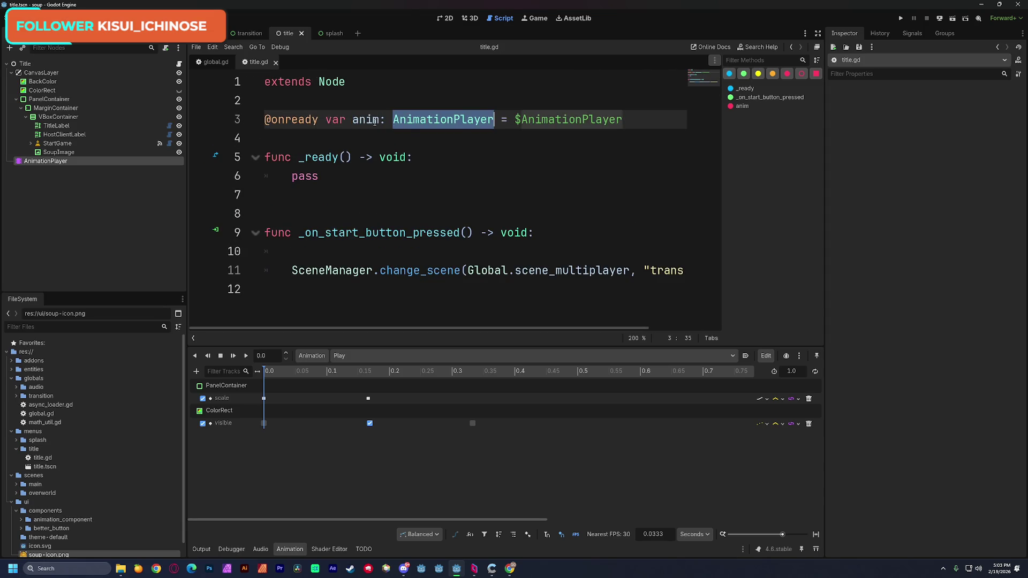
{"action": "double_click", "coordinate": [374, 120]}
{"action": "scroll", "coordinate": [395, 144], "scroll_direction": "down", "scroll_amount": 8}
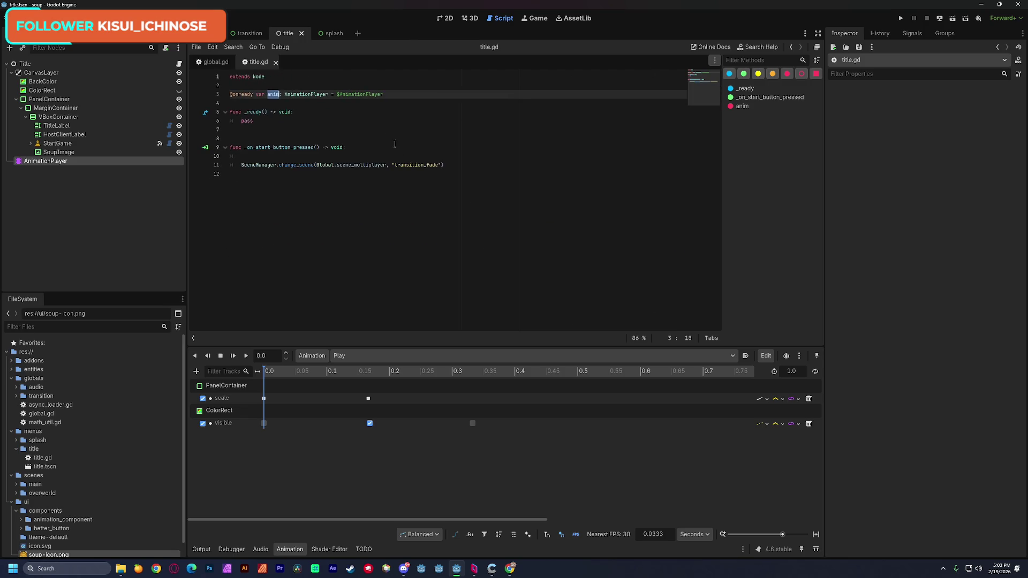
{"action": "left_click", "coordinate": [333, 114]}
{"action": "scroll", "coordinate": [342, 124], "scroll_direction": "up", "scroll_amount": 4}
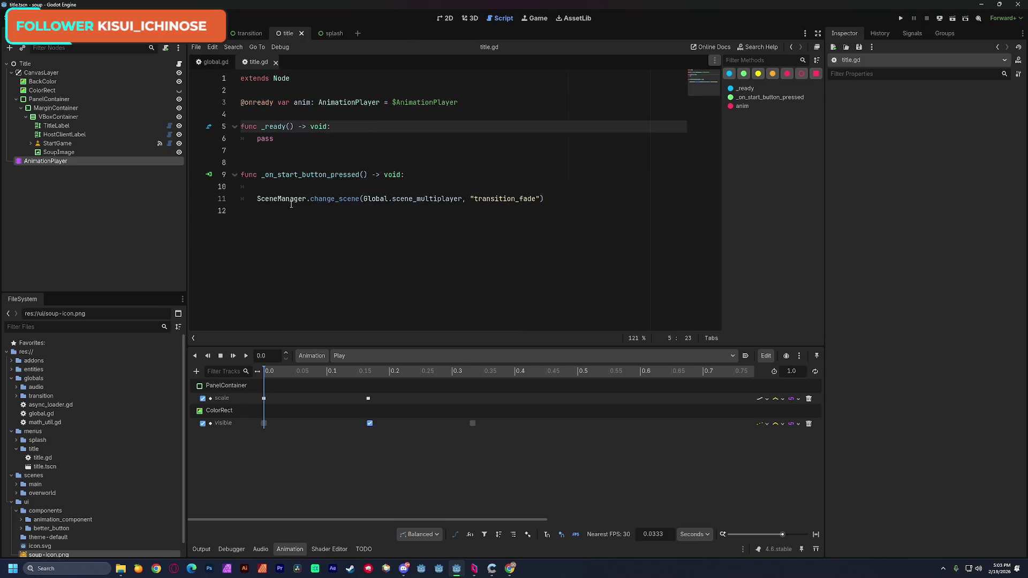
- Add anim.play(&"Play") on the blank line in the start-button handler
{"action": "left_click", "coordinate": [274, 188]}
{"action": "type", "text": "anim"}
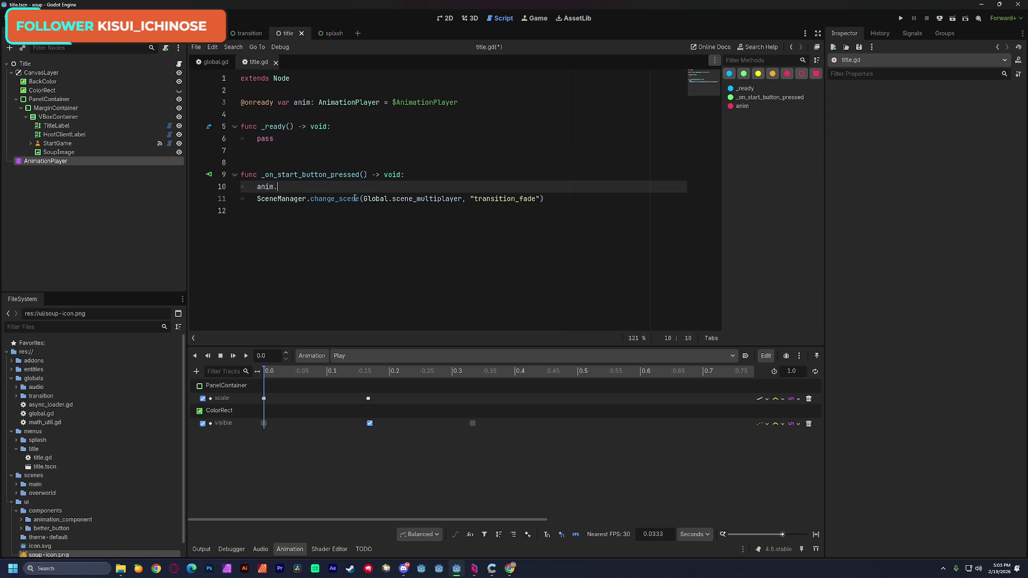
{"action": "type", "text": ".play("}
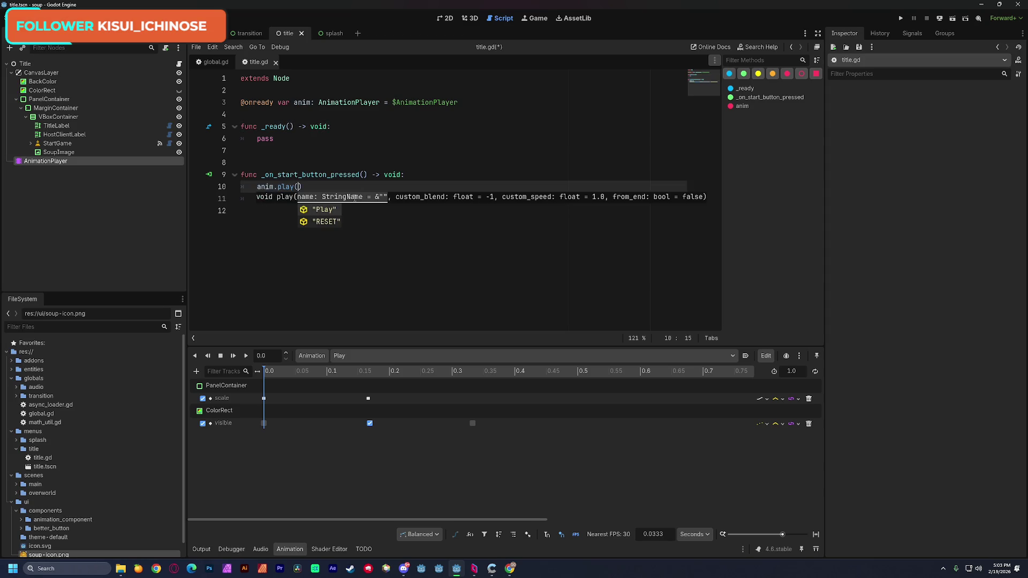
{"action": "type", "text": "$"}
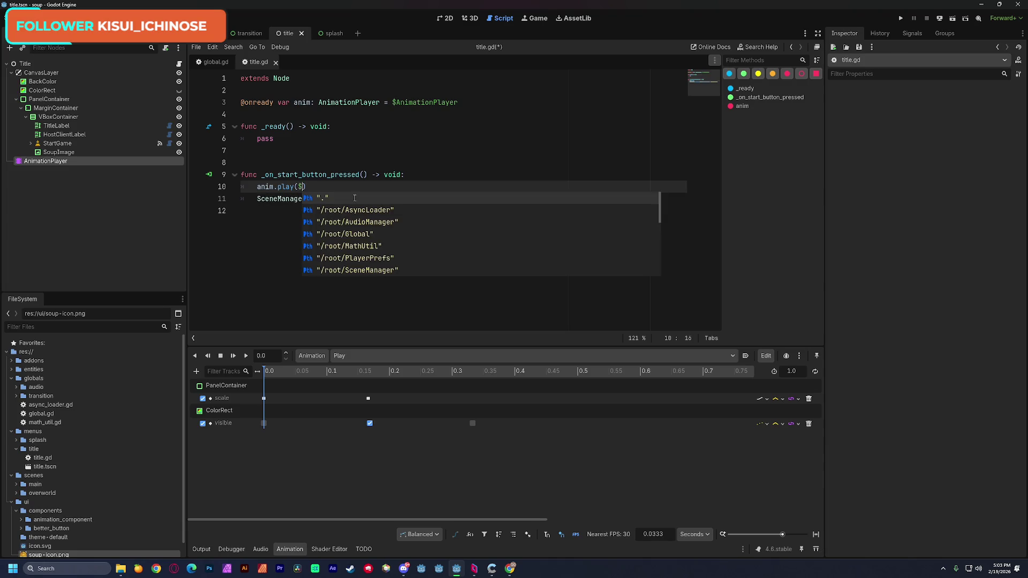
{"action": "key", "text": "BackSpace"}
{"action": "type", "text": "&"}
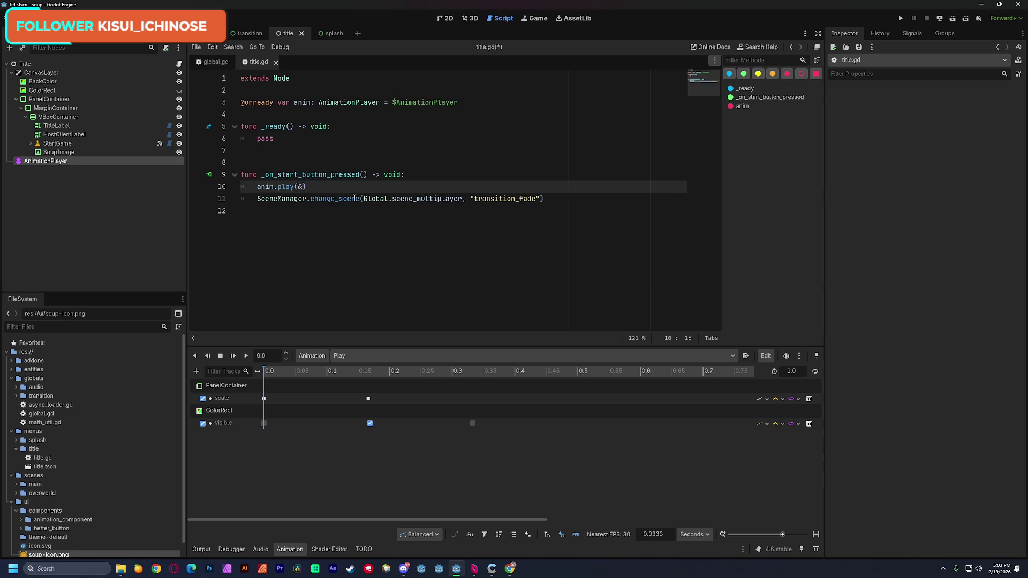
{"action": "type", "text": "\""}
{"action": "key", "text": "Return"}
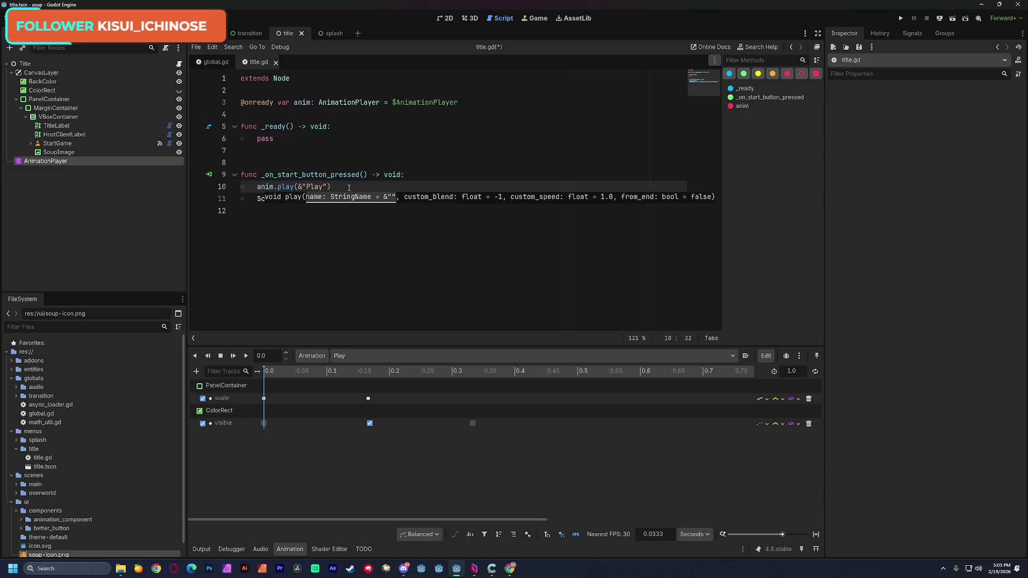
- Comment out the SceneManager.change_scene line and save title.gd
{"action": "left_click", "coordinate": [268, 138]}
{"action": "left_click", "coordinate": [260, 199]}
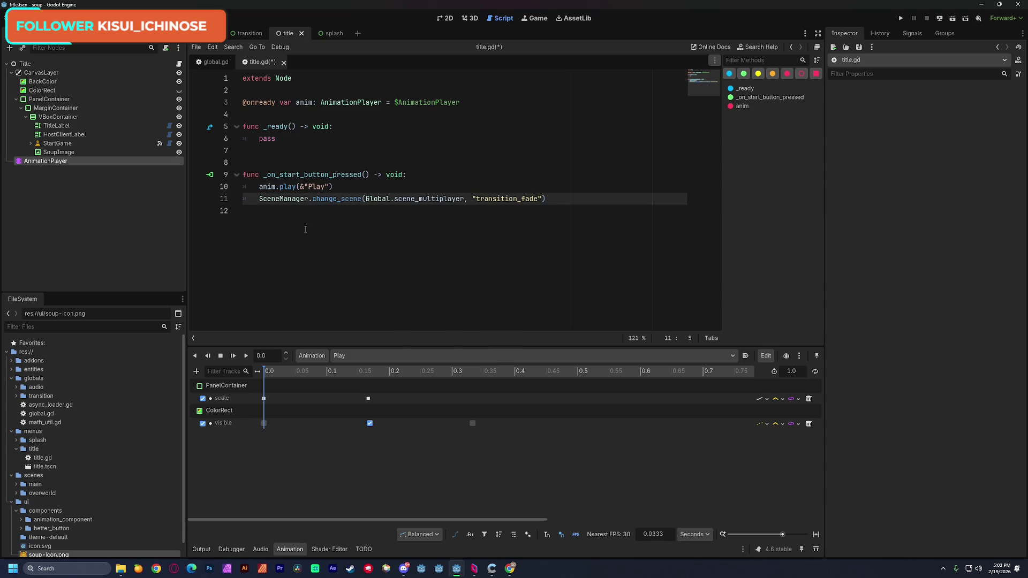
{"action": "key", "text": "ctrl+k"}
{"action": "left_click", "coordinate": [535, 150]}
{"action": "key", "text": "ctrl+s"}
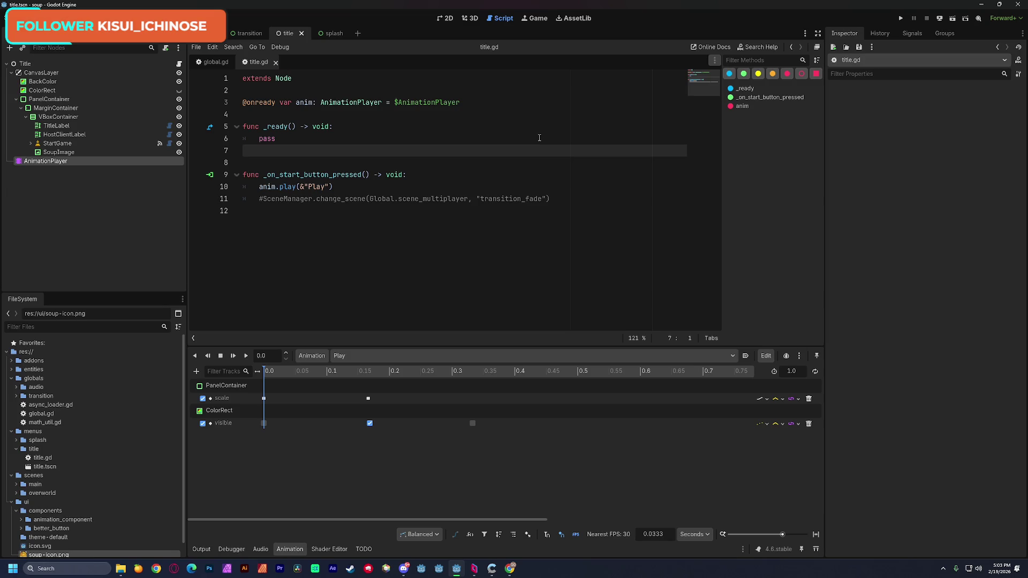
- Key BackColor's visibility on at 0.0 and off at about 0.33 seconds
{"action": "left_click", "coordinate": [447, 20]}
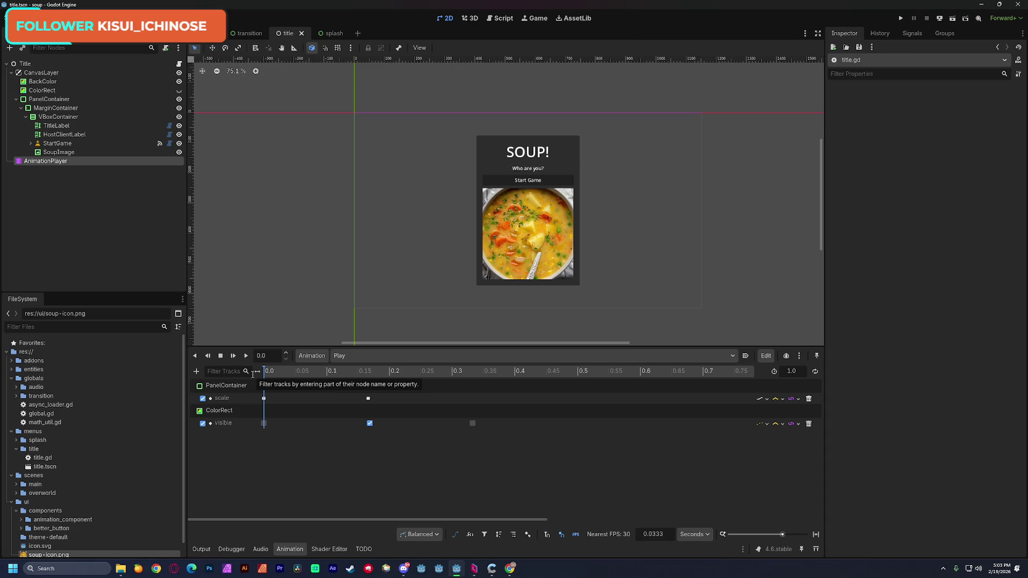
{"action": "left_click", "coordinate": [63, 82]}
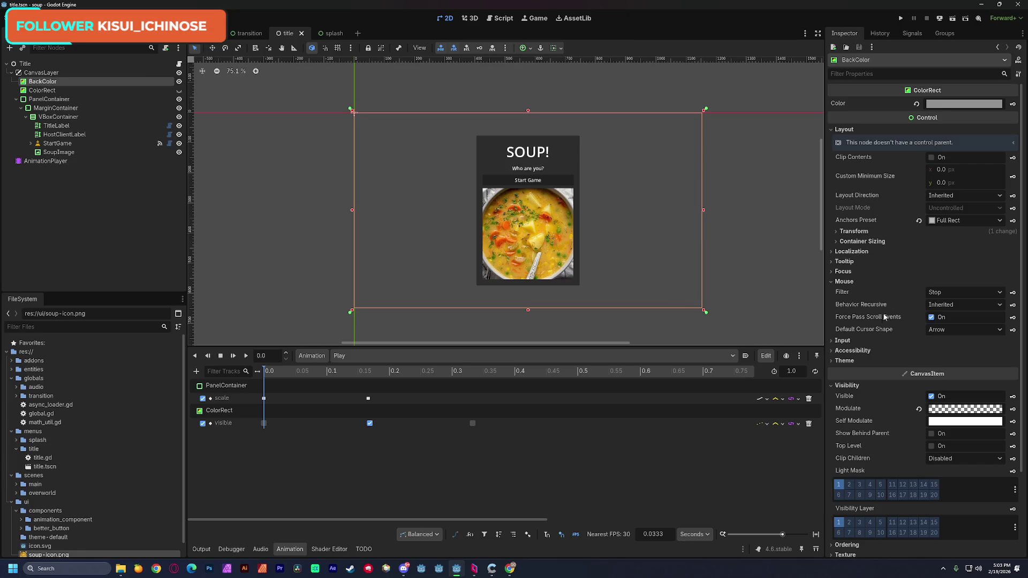
{"action": "left_click", "coordinate": [1013, 397]}
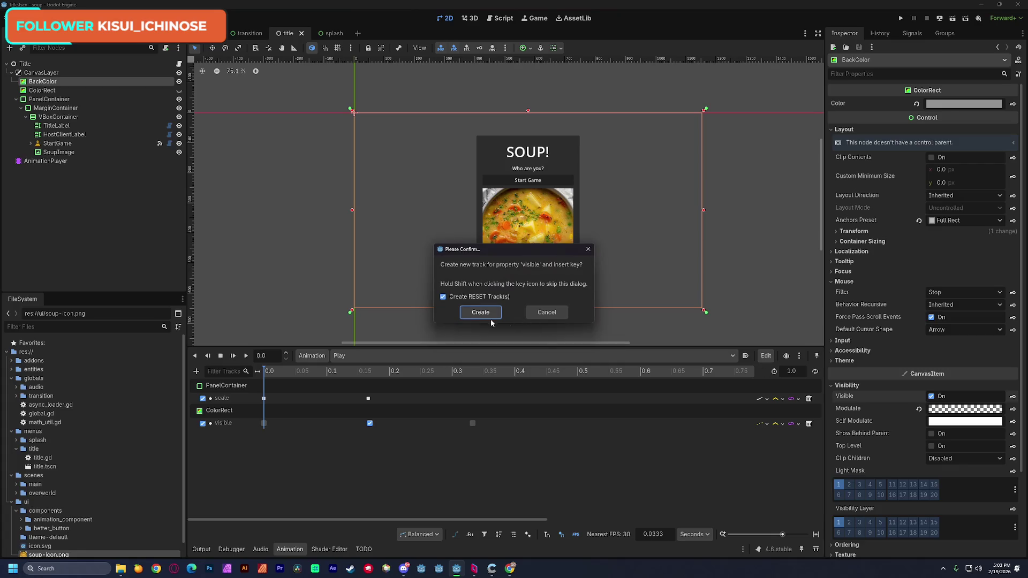
{"action": "left_click", "coordinate": [481, 312]}
{"action": "left_click_drag", "start_coordinate": [456, 381], "coordinate": [474, 381]}
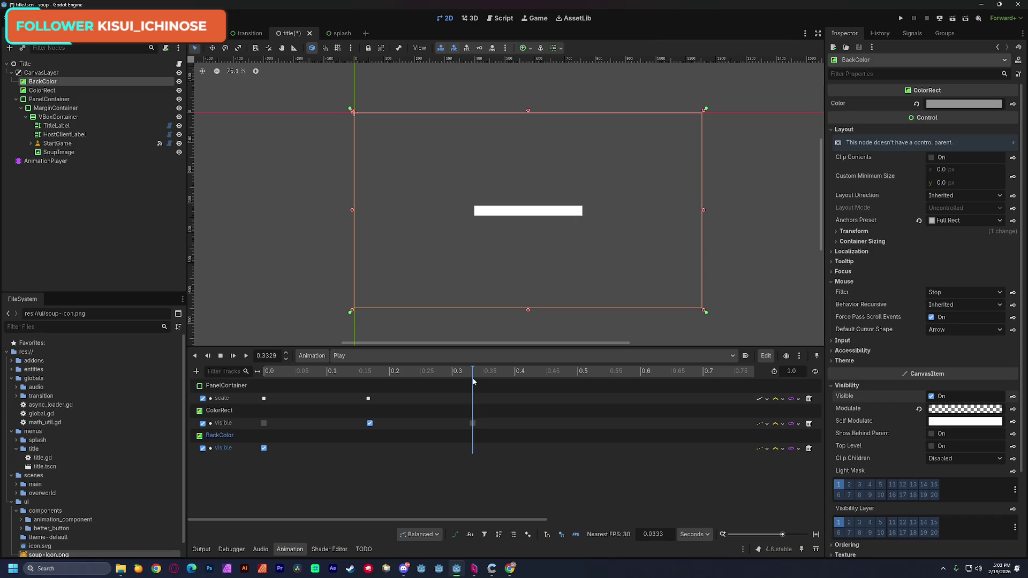
{"action": "left_click", "coordinate": [932, 397]}
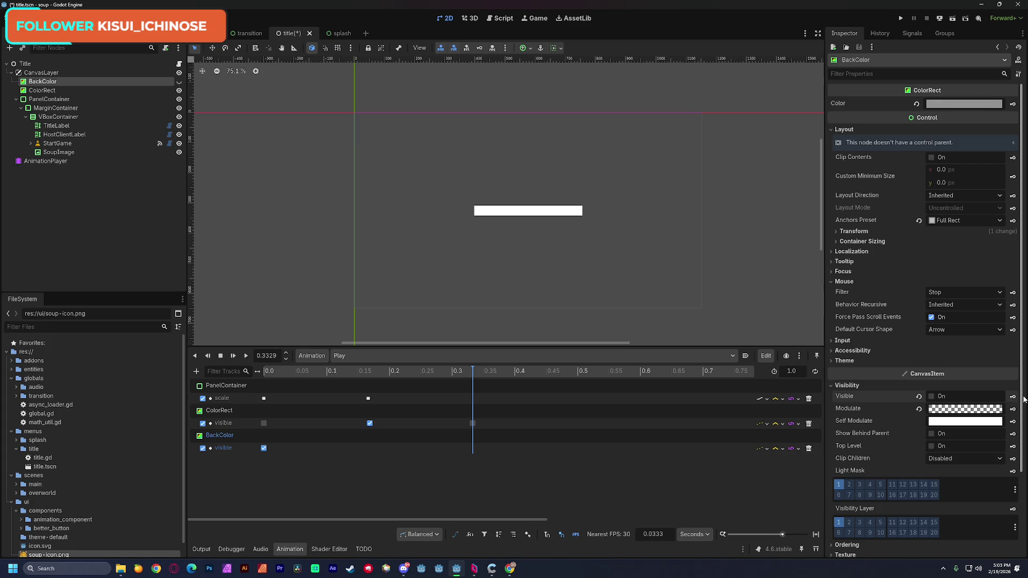
{"action": "left_click", "coordinate": [1013, 397]}
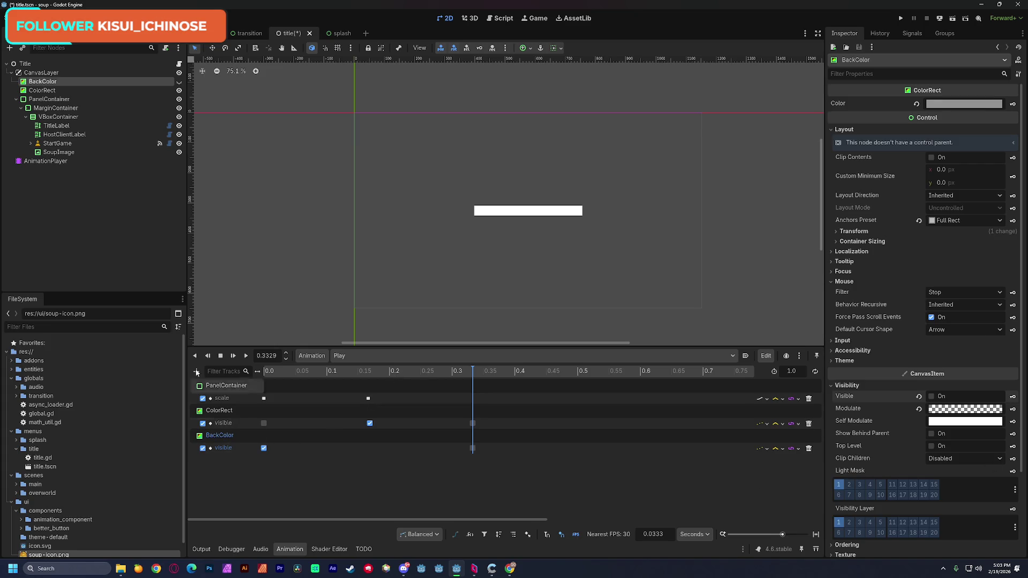
- Key PanelContainer's visibility on at 0.0 and duplicate it as an off key at 0.333
{"action": "left_click", "coordinate": [41, 100]}
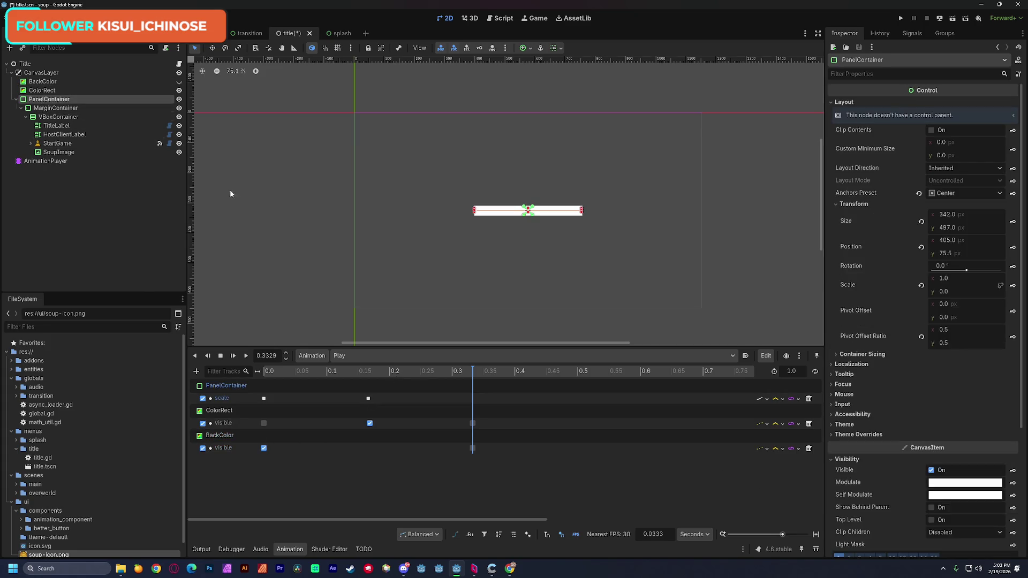
{"action": "left_click_drag", "start_coordinate": [295, 371], "coordinate": [264, 372]}
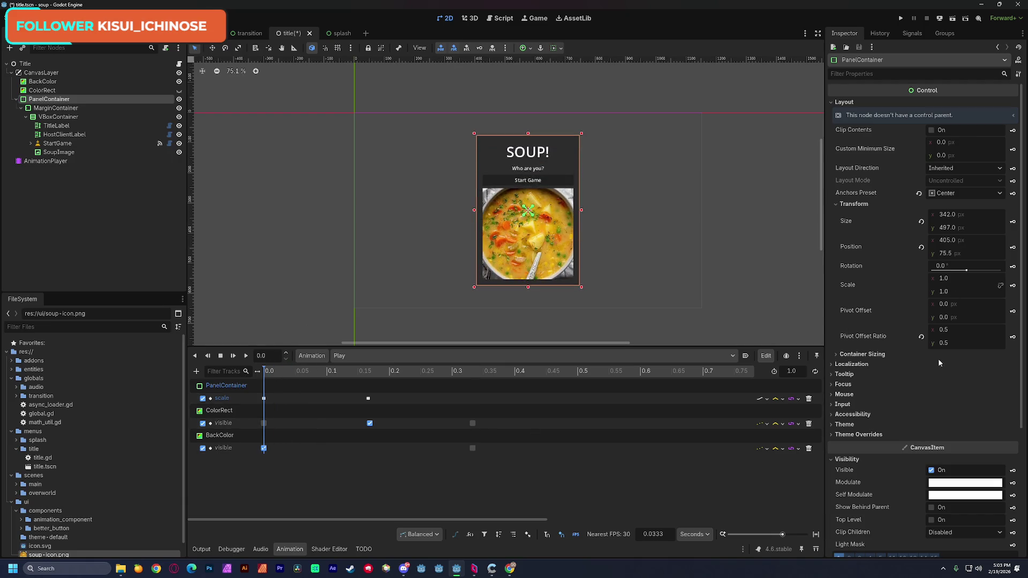
{"action": "left_click", "coordinate": [1013, 471]}
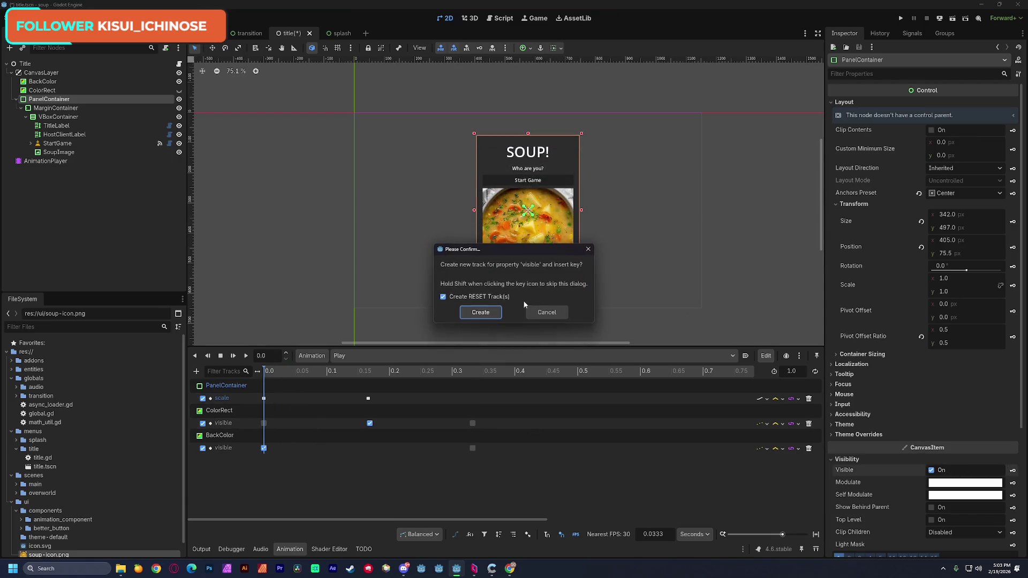
{"action": "left_click", "coordinate": [481, 311]}
{"action": "left_click", "coordinate": [473, 394]}
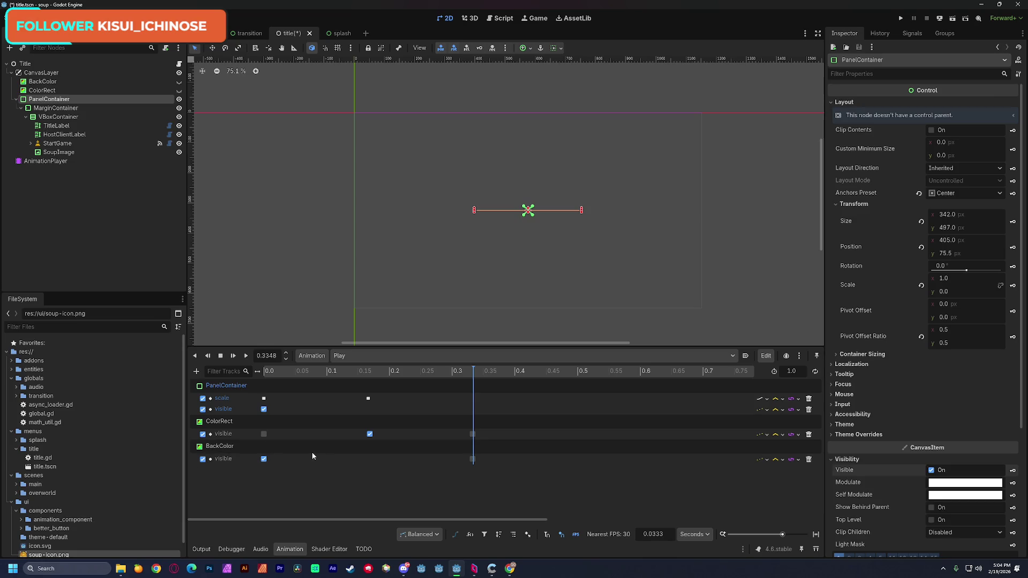
{"action": "left_click_drag", "start_coordinate": [380, 377], "coordinate": [229, 379]}
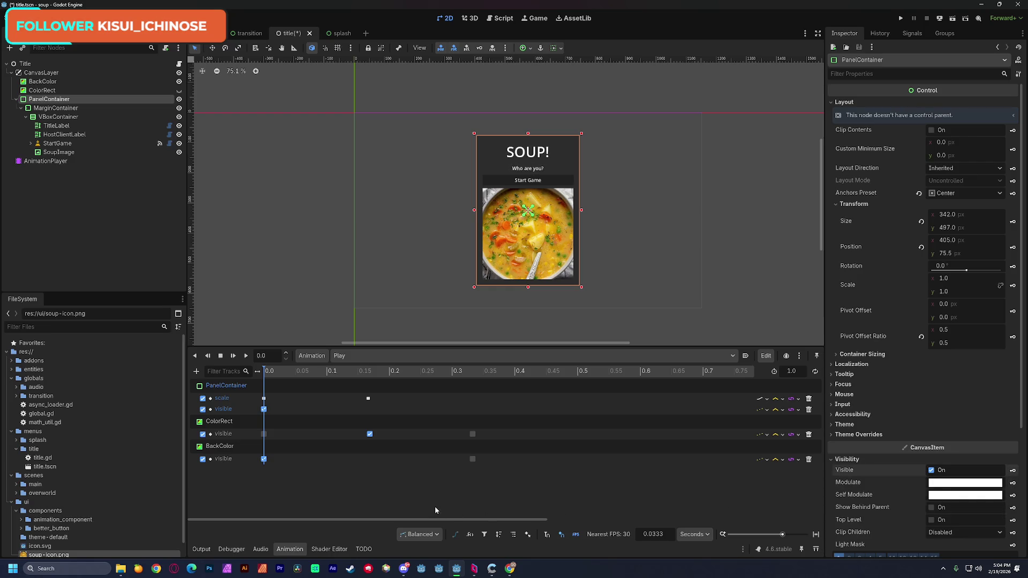
{"action": "left_click", "coordinate": [264, 410]}
{"action": "left_click", "coordinate": [473, 377]}
{"action": "key", "text": "ctrl+d"}
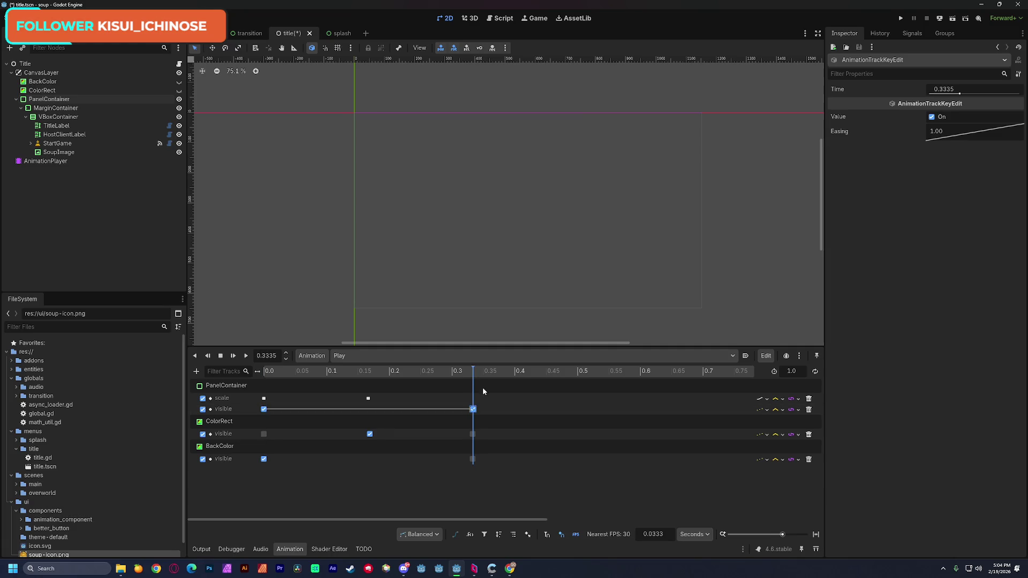
{"action": "left_click", "coordinate": [933, 116]}
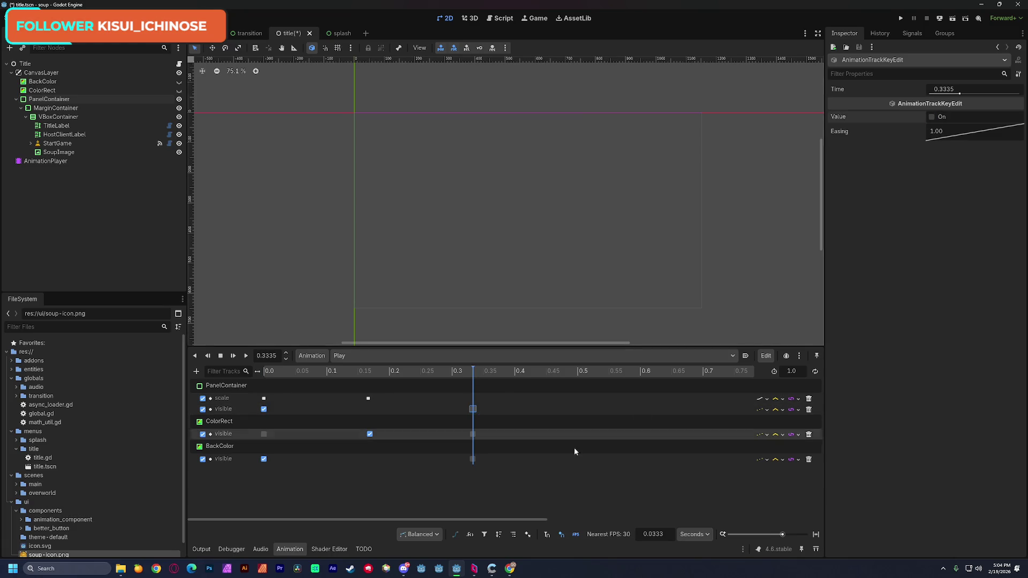
{"action": "left_click", "coordinate": [574, 448]}
- Align the PanelContainer and BackColor keys with ColorRect's key at 0.3333
{"action": "left_click_drag", "start_coordinate": [781, 535], "coordinate": [805, 535]}
{"action": "left_click", "coordinate": [507, 435]}
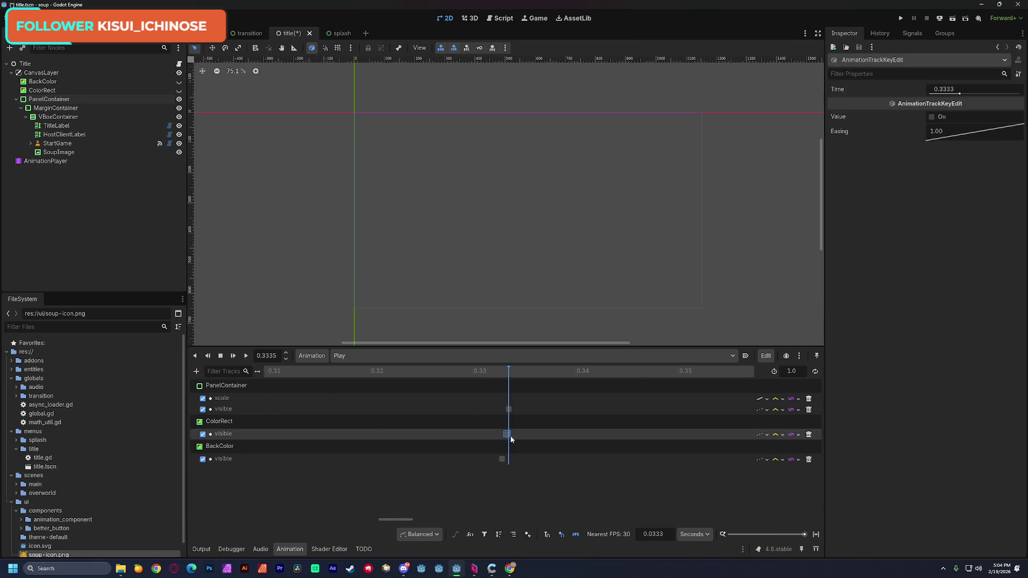
{"action": "left_click_drag", "start_coordinate": [509, 409], "coordinate": [508, 409]}
{"action": "left_click", "coordinate": [501, 459]}
{"action": "left_click_drag", "start_coordinate": [503, 460], "coordinate": [507, 460]}
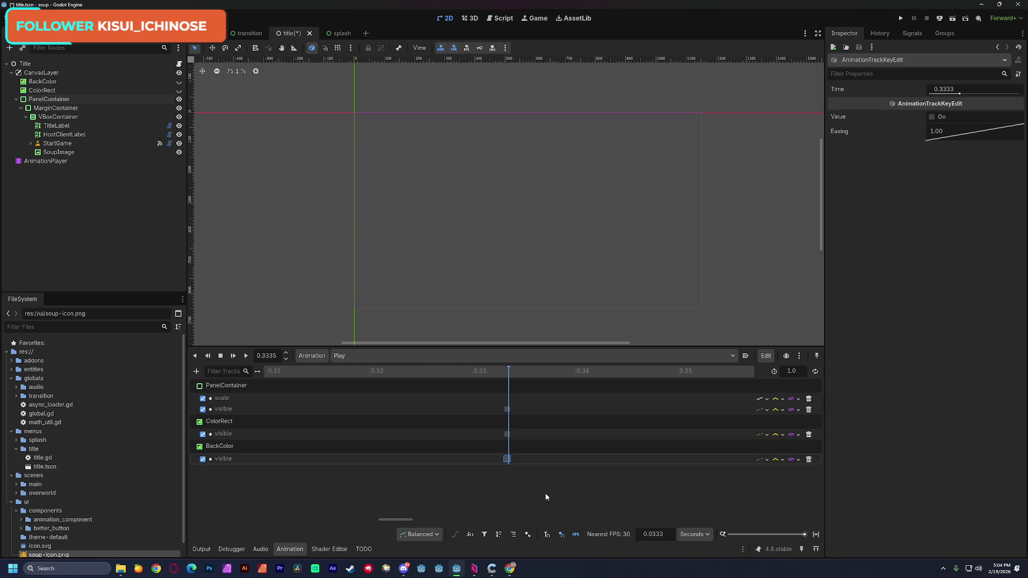
{"action": "left_click_drag", "start_coordinate": [806, 535], "coordinate": [777, 534]}
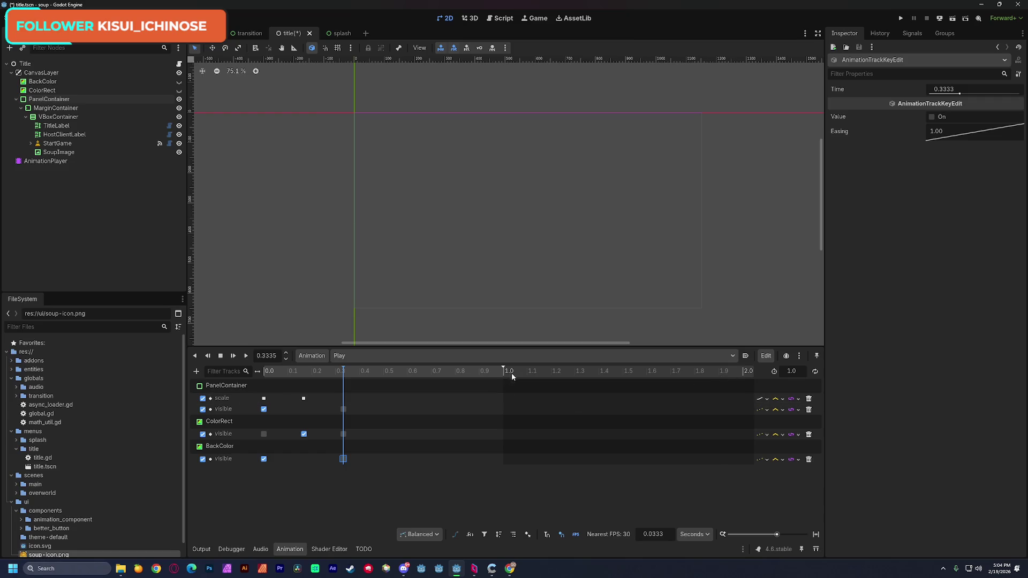
- Trim the Play animation to 0.5 s after trying 0.333, preview it, and save the title scene
{"action": "left_click", "coordinate": [309, 371]}
{"action": "left_click_drag", "start_coordinate": [505, 366], "coordinate": [348, 377]}
{"action": "left_click", "coordinate": [245, 356]}
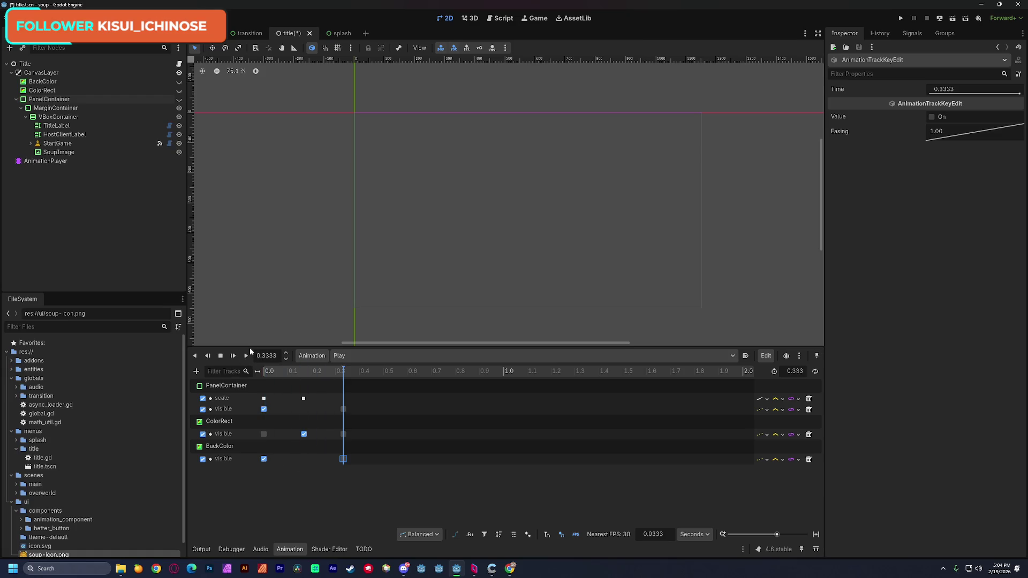
{"action": "left_click_drag", "start_coordinate": [345, 369], "coordinate": [380, 379]}
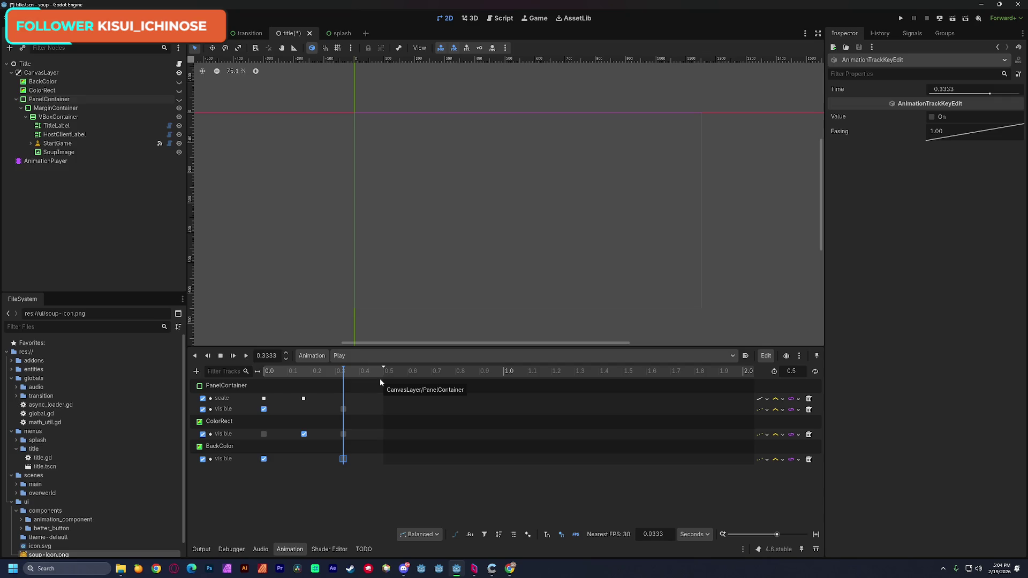
{"action": "key", "text": "ctrl+s"}
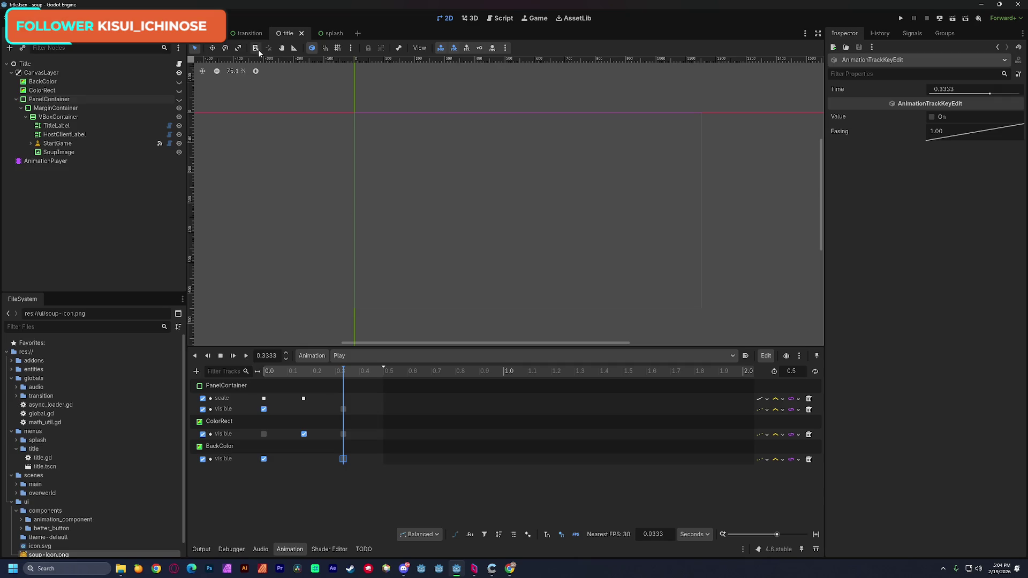
{"action": "left_click", "coordinate": [313, 47]}
- Add 'await anim.animation_finished' after the anim.play call in title.gd
{"action": "key", "text": "ctrl+F3"}
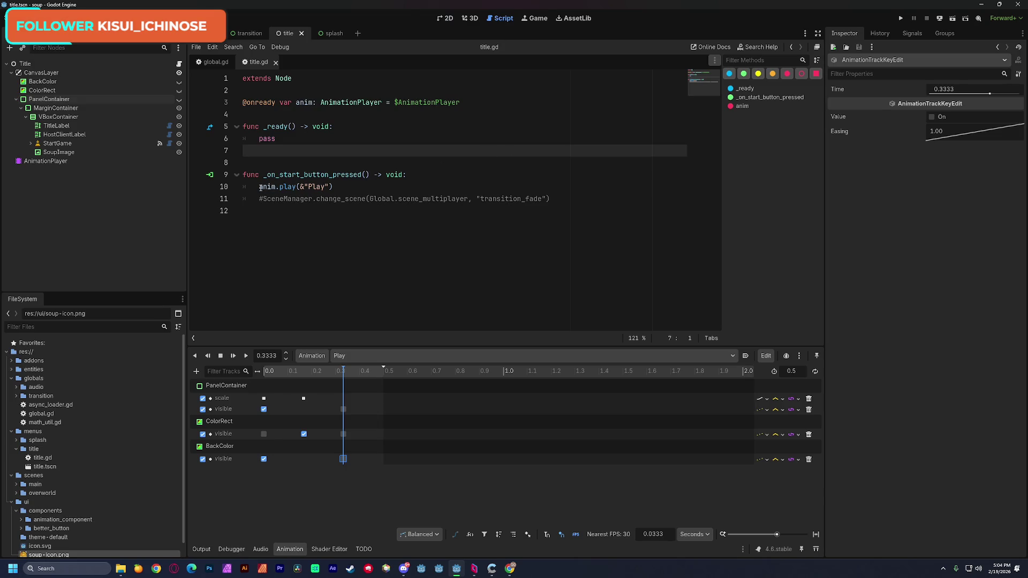
{"action": "left_click_drag", "start_coordinate": [260, 187], "coordinate": [334, 187]}
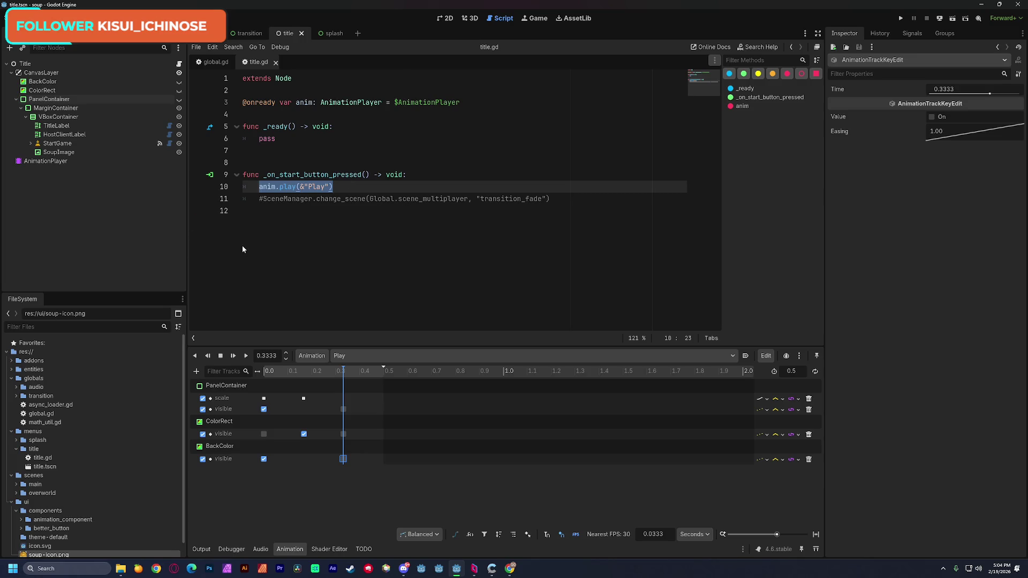
{"action": "left_click", "coordinate": [320, 249]}
{"action": "key", "text": "Return"}
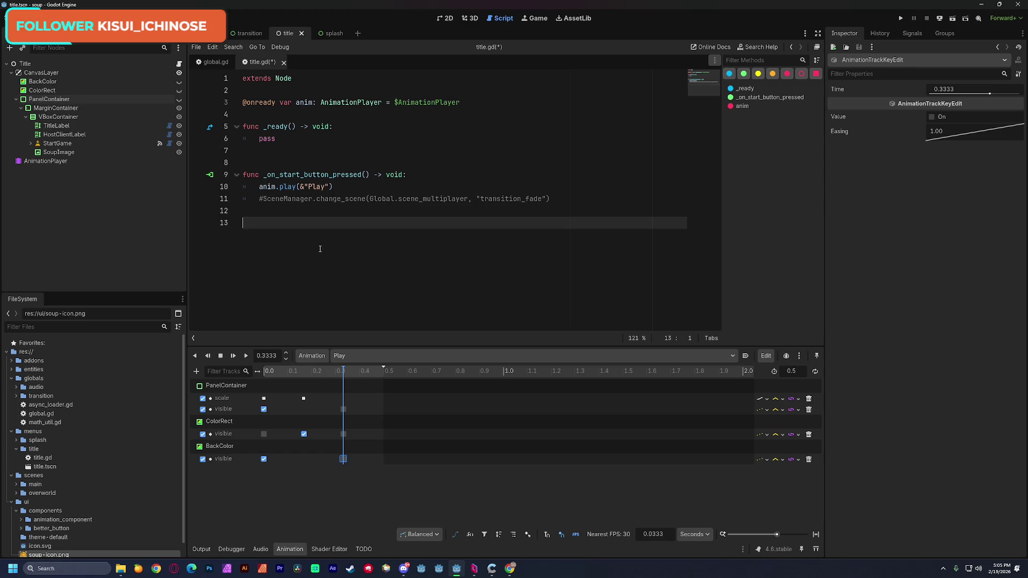
{"action": "left_click", "coordinate": [355, 186]}
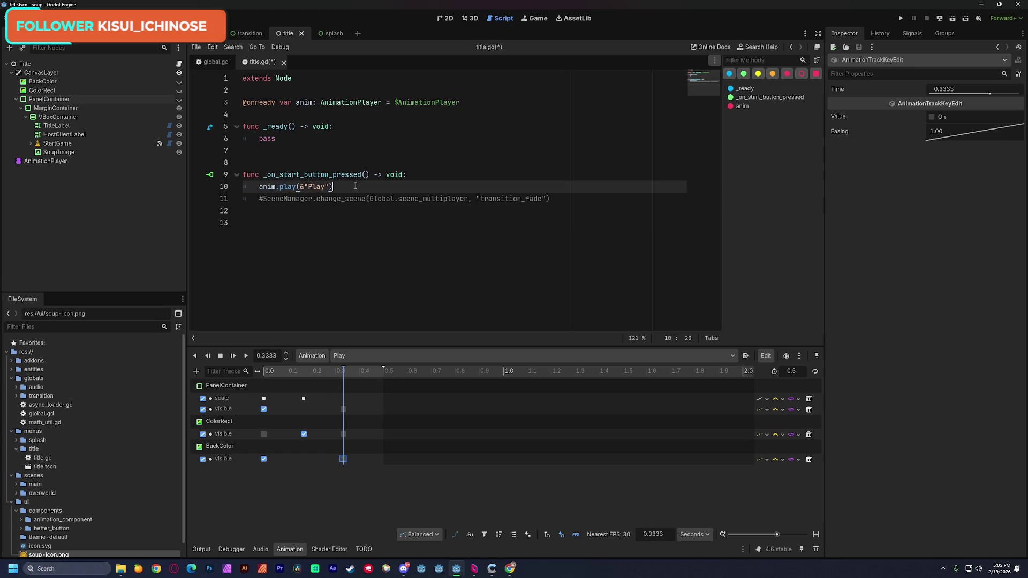
{"action": "key", "text": "Return"}
{"action": "type", "text": "await "}
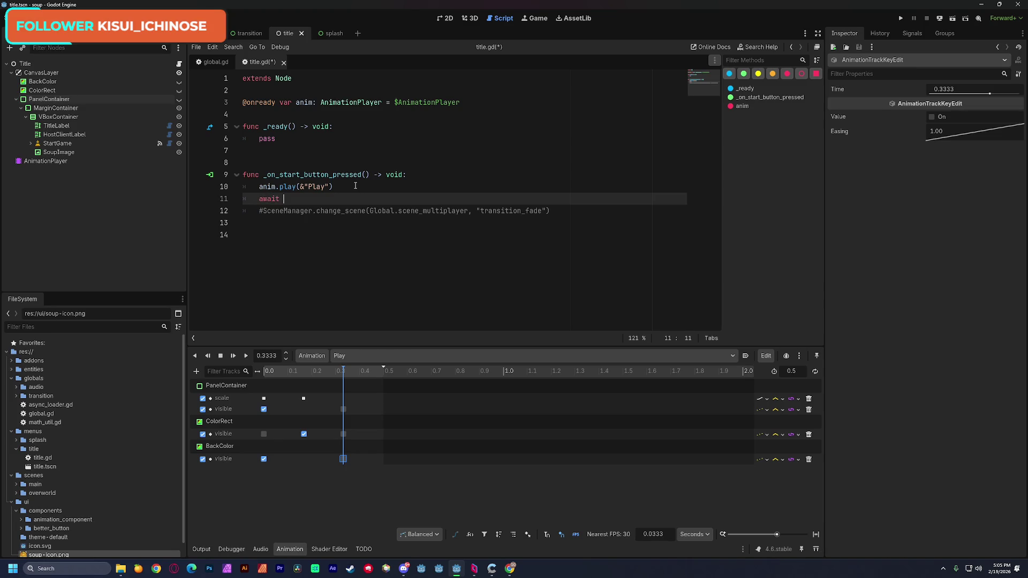
{"action": "type", "text": "anim."}
{"action": "type", "text": "ani"}
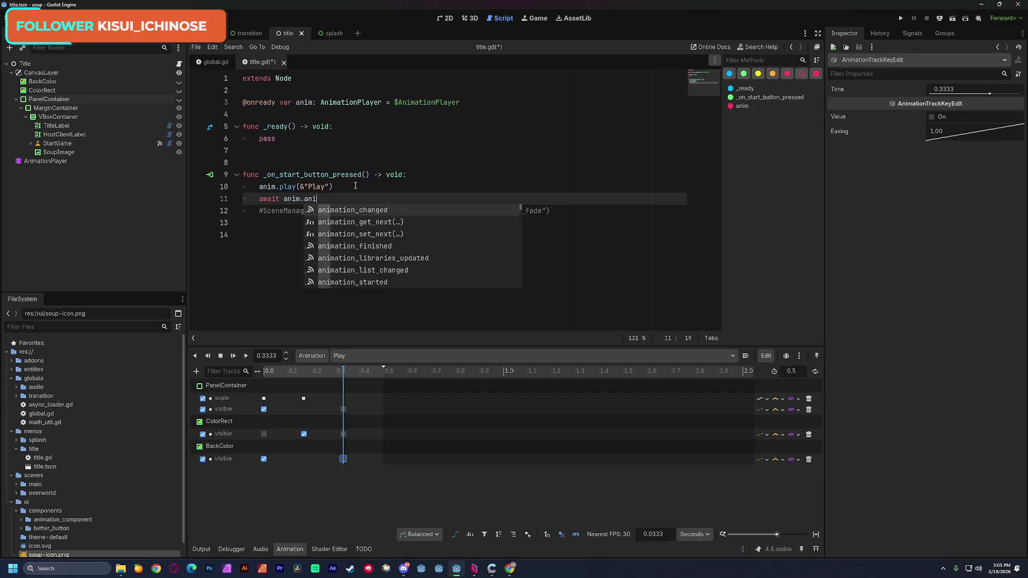
{"action": "key", "text": "Down"}
{"action": "key", "text": "Down"}
{"action": "key", "text": "Down"}
{"action": "key", "text": "Return"}
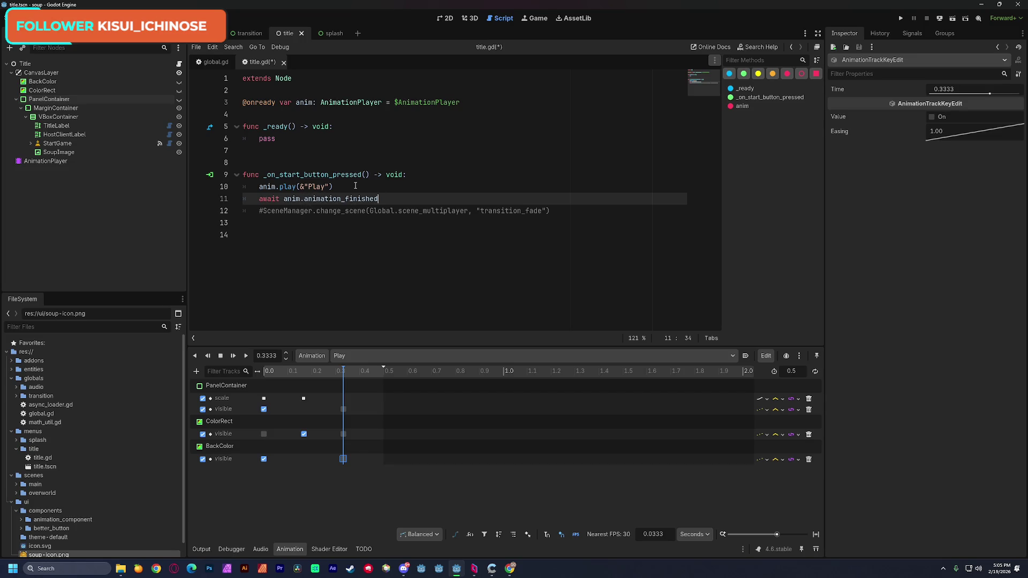
{"action": "type", "text": ".ti"}
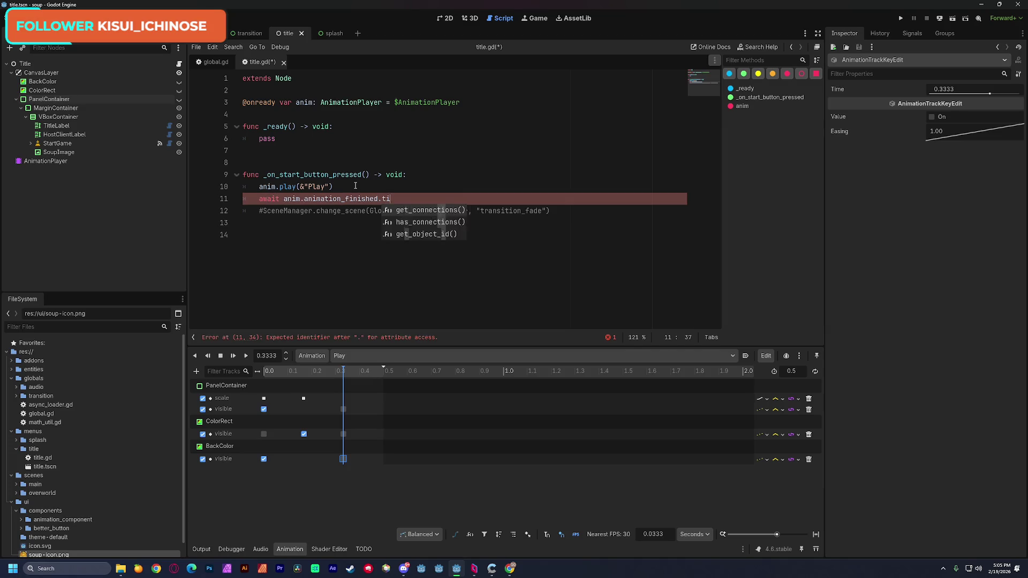
{"action": "key", "text": "BackSpace"}
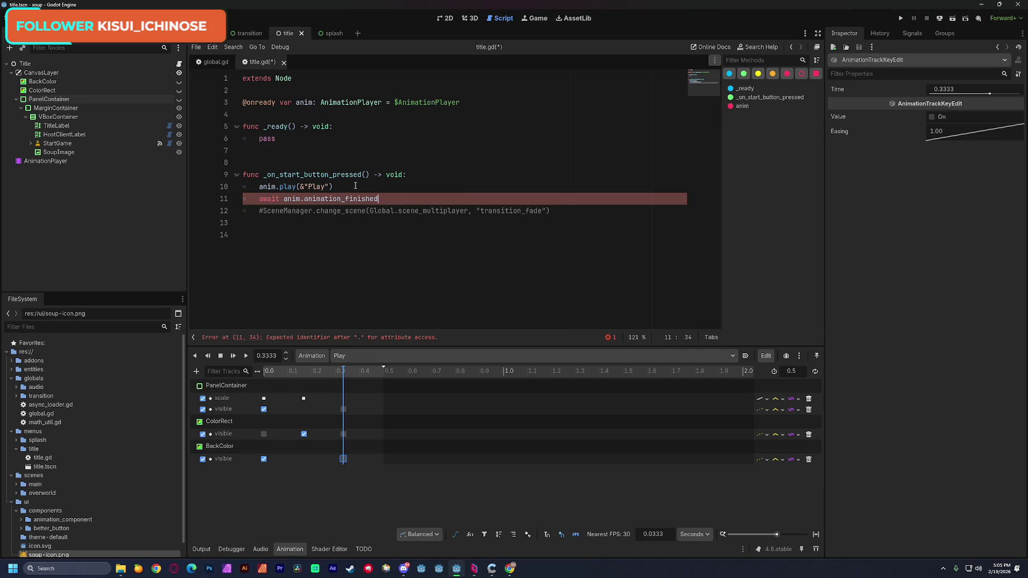
- Add print("peepee poopoo") below the await and save title.gd
{"action": "key", "text": "Return"}
{"action": "type", "text": "p"}
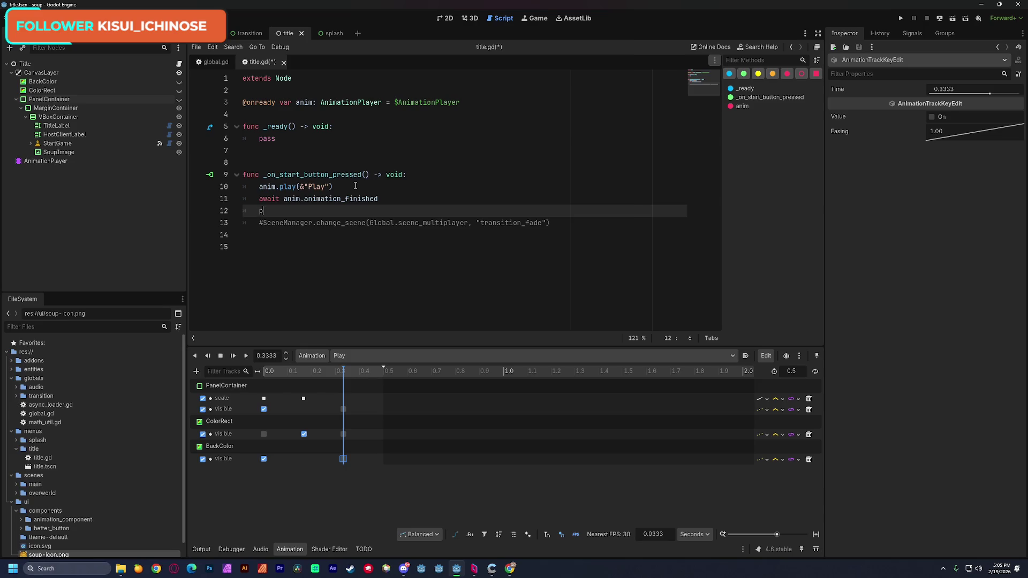
{"action": "type", "text": "rint(\"peepee poop"}
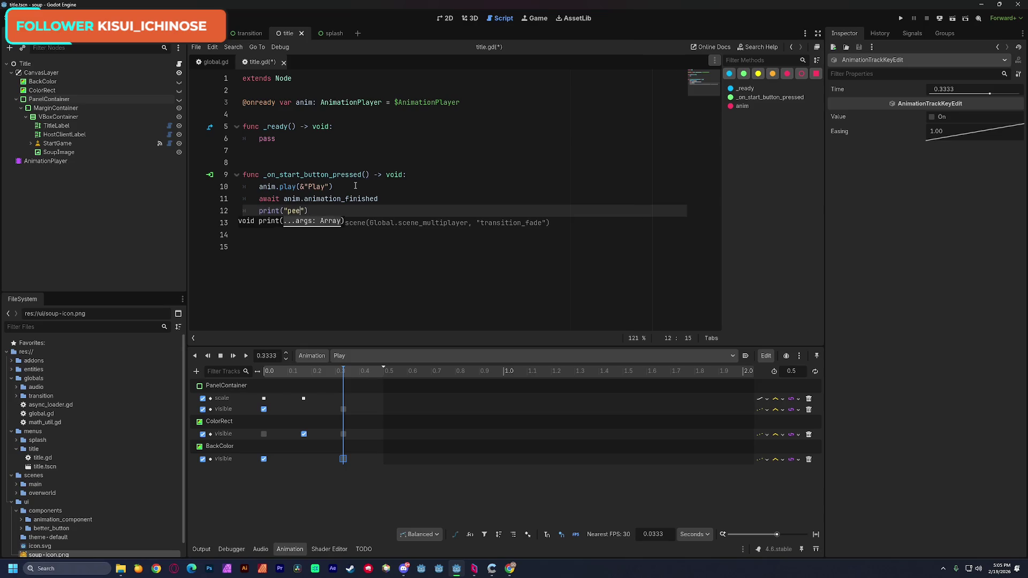
{"action": "type", "text": "oo"}
{"action": "left_click", "coordinate": [488, 211]}
{"action": "key", "text": "ctrl+s"}
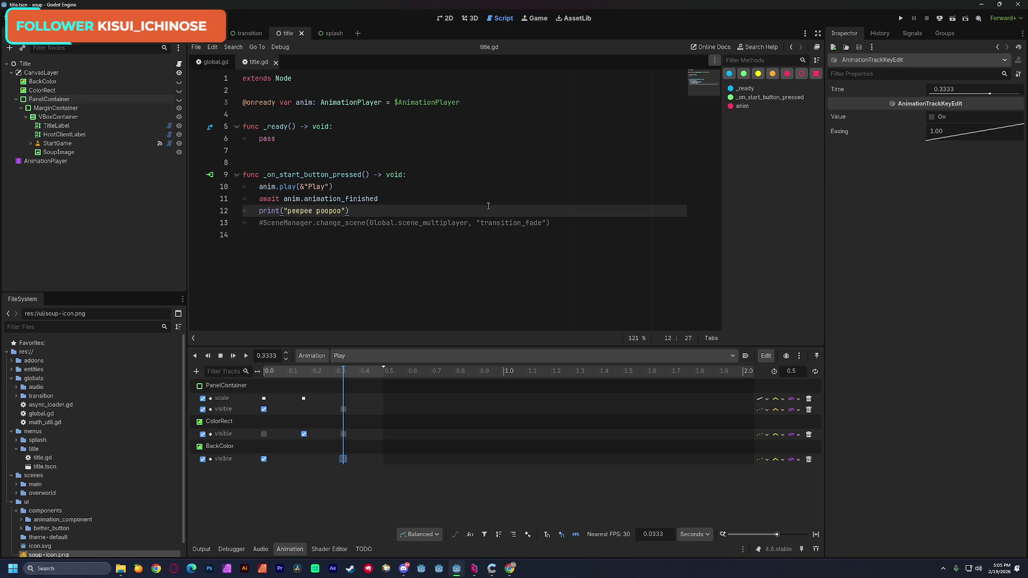
- In a new Chrome tab, search for the Frieren Zoltraak video ('zaltrock fririen')
{"action": "mouse_move", "coordinate": [510, 569]}
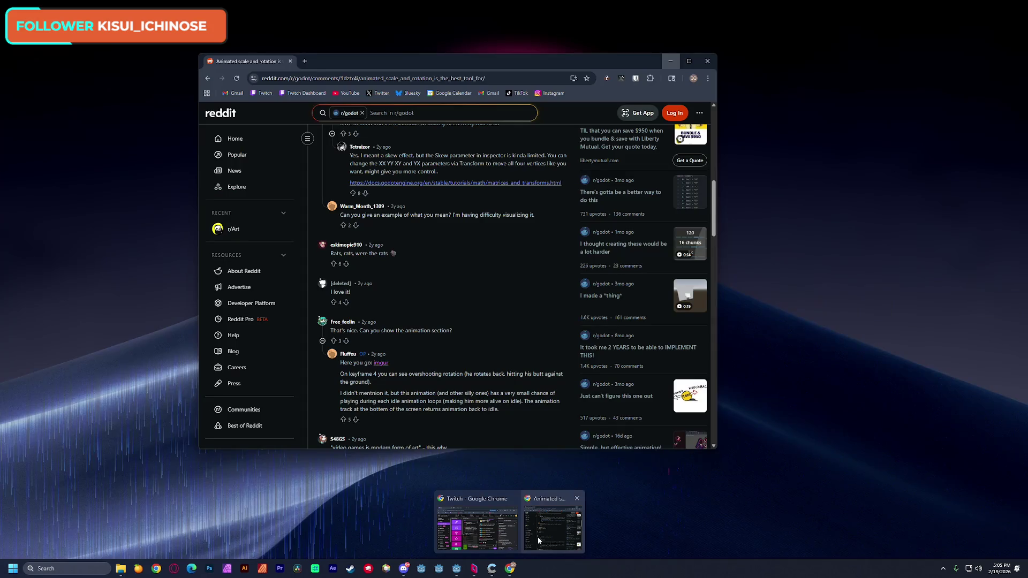
{"action": "left_click", "coordinate": [552, 527]}
{"action": "left_click", "coordinate": [307, 62]}
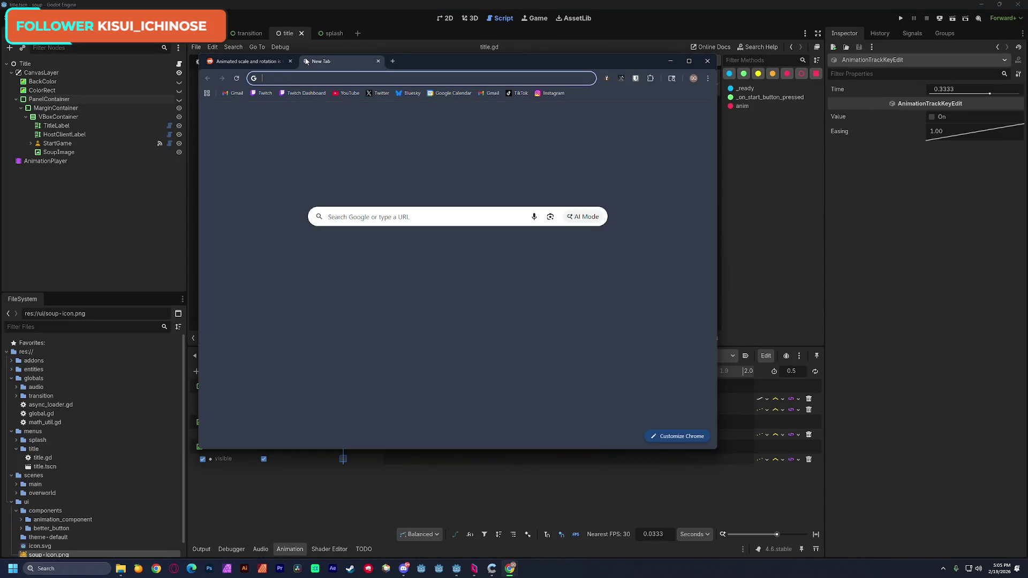
{"action": "type", "text": "zaltro"}
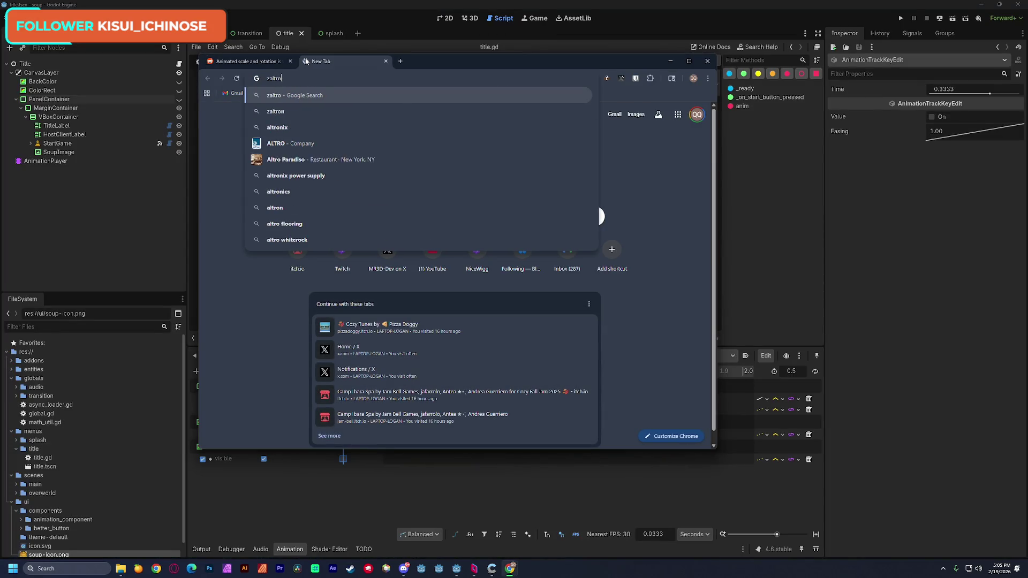
{"action": "type", "text": "ck"}
{"action": "key", "text": "Return"}
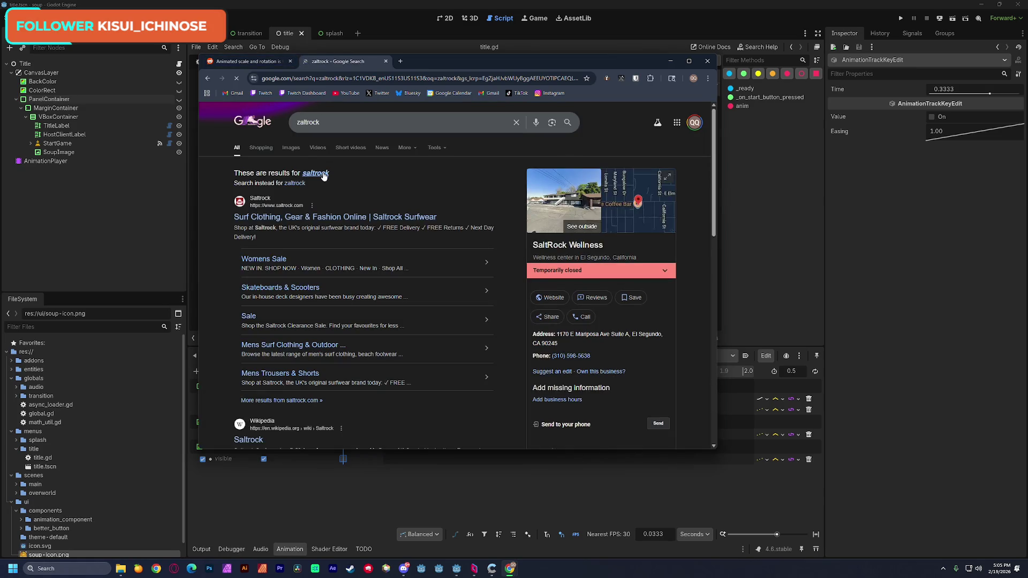
{"action": "left_click", "coordinate": [368, 124]}
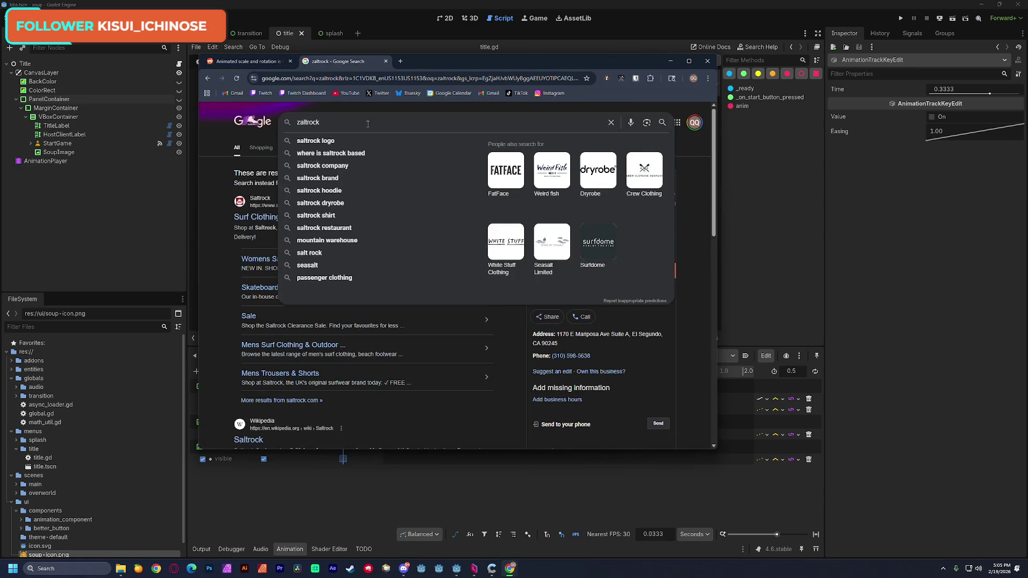
{"action": "type", "text": " f"}
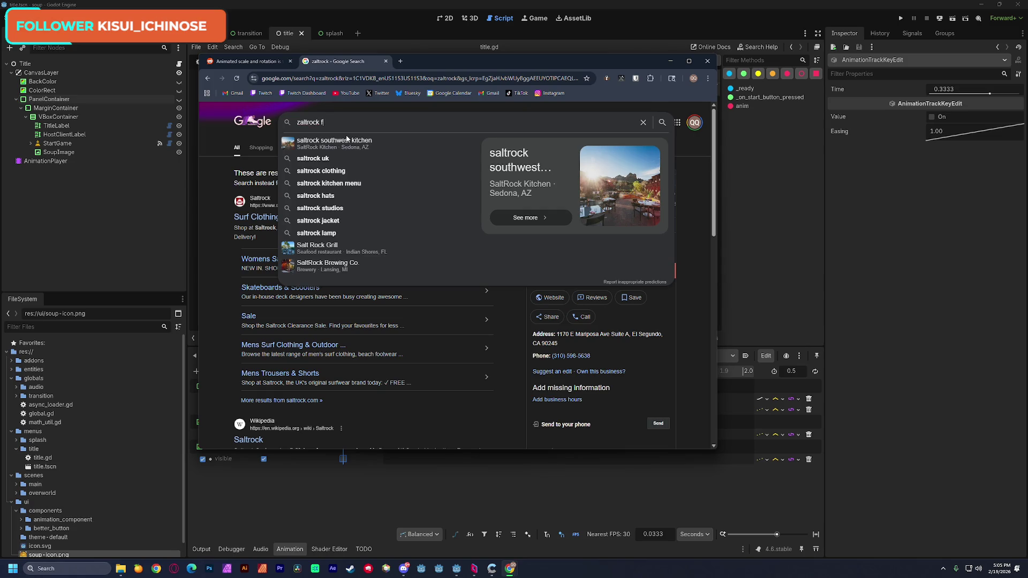
{"action": "type", "text": "ririen"}
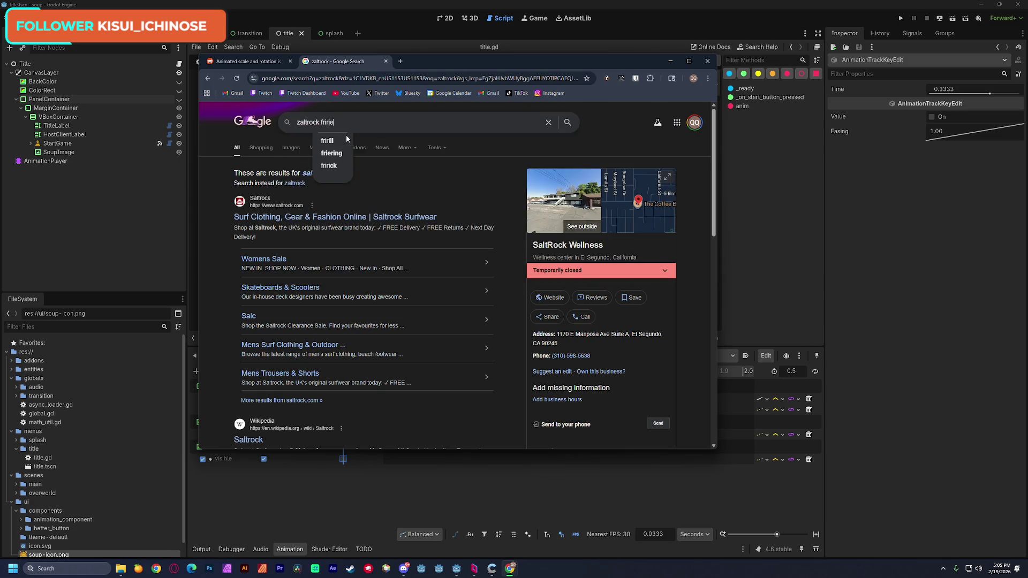
{"action": "key", "text": "Return"}
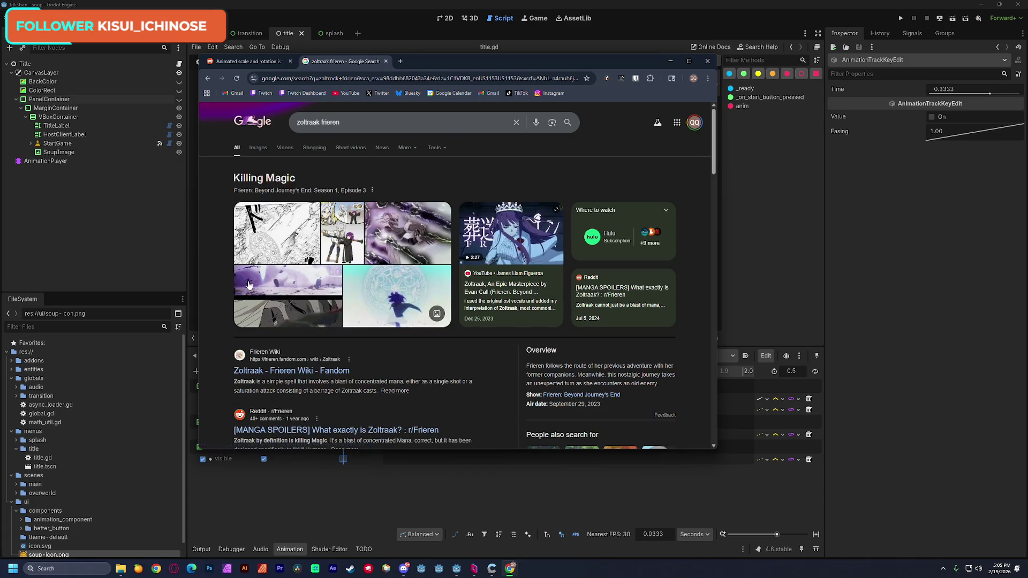
- Open the Frieren Zoltraak AMV from the results and skip ahead to about 1:33
{"action": "scroll", "coordinate": [216, 288], "scroll_direction": "down", "scroll_amount": 5}
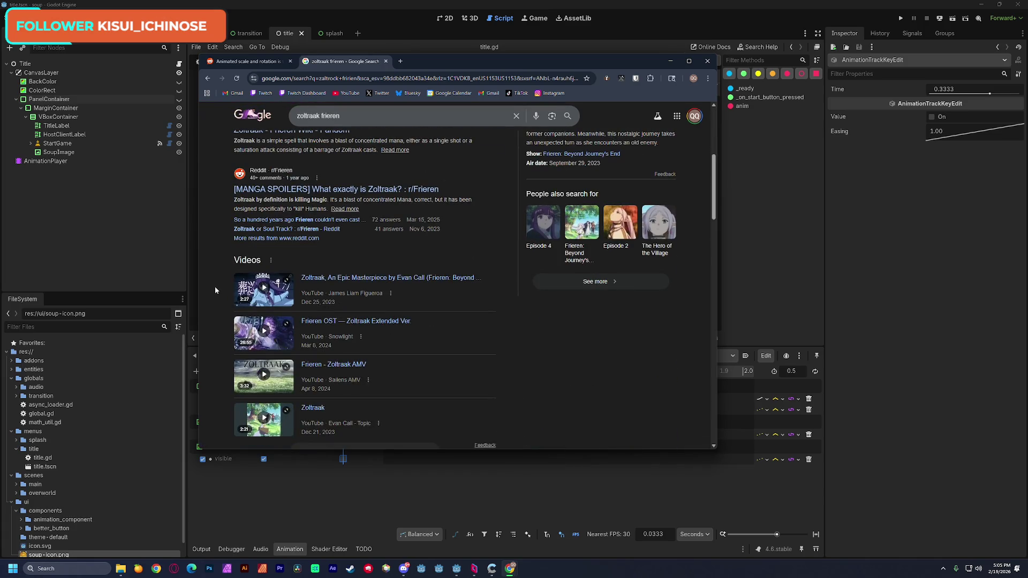
{"action": "scroll", "coordinate": [215, 291], "scroll_direction": "up", "scroll_amount": 5}
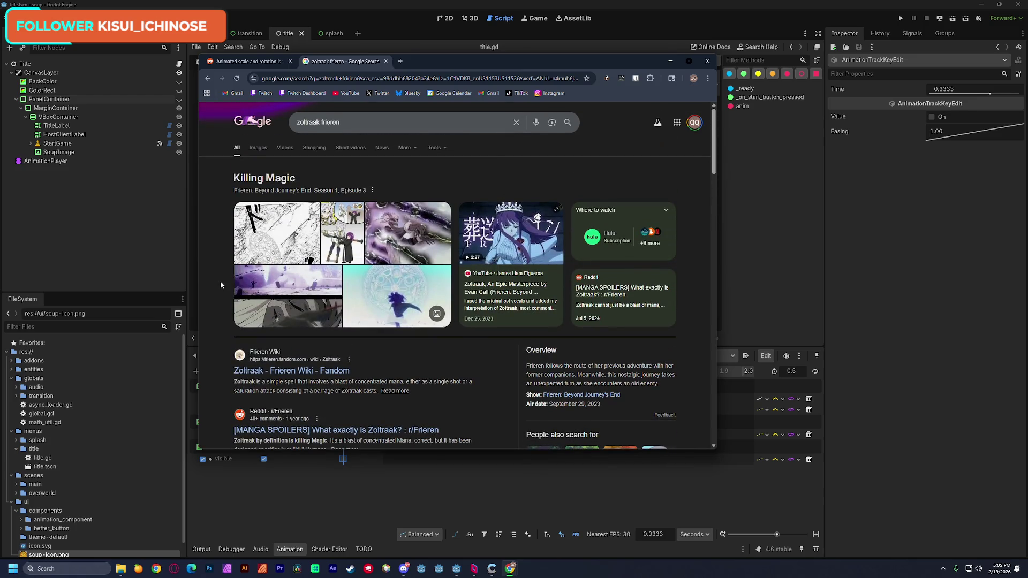
{"action": "scroll", "coordinate": [206, 285], "scroll_direction": "down", "scroll_amount": 4}
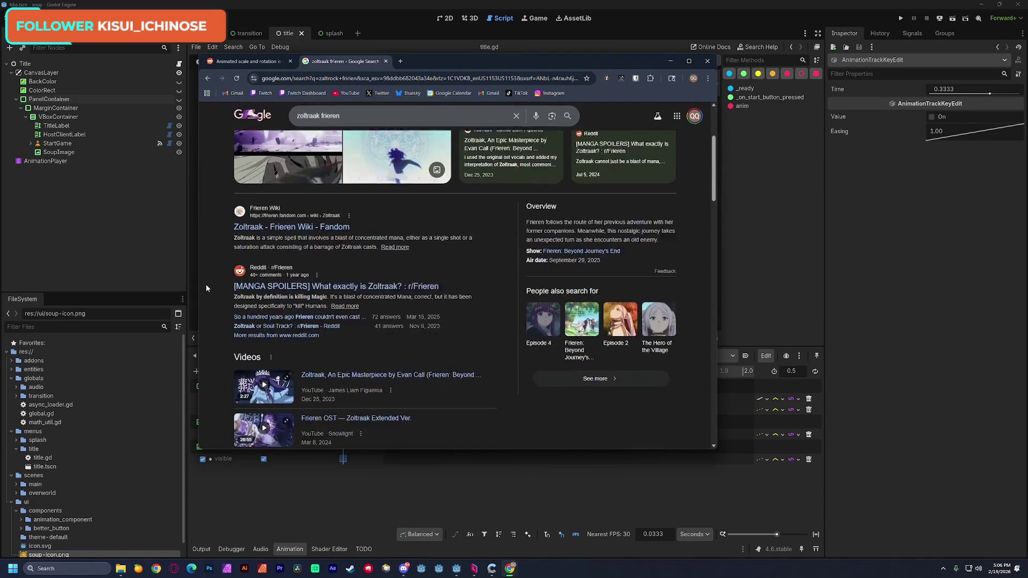
{"action": "scroll", "coordinate": [209, 288], "scroll_direction": "down", "scroll_amount": 3}
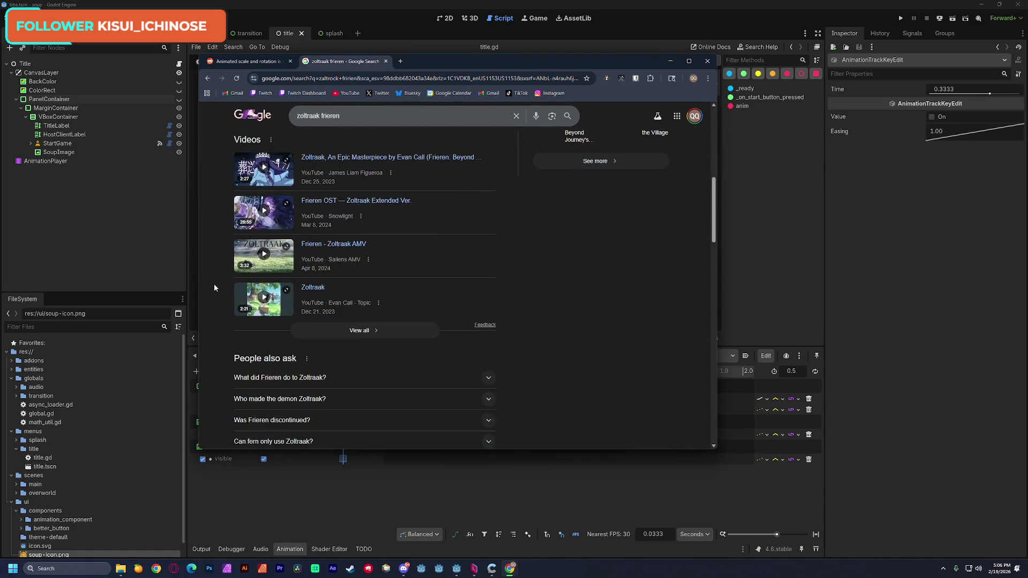
{"action": "left_click", "coordinate": [346, 293]}
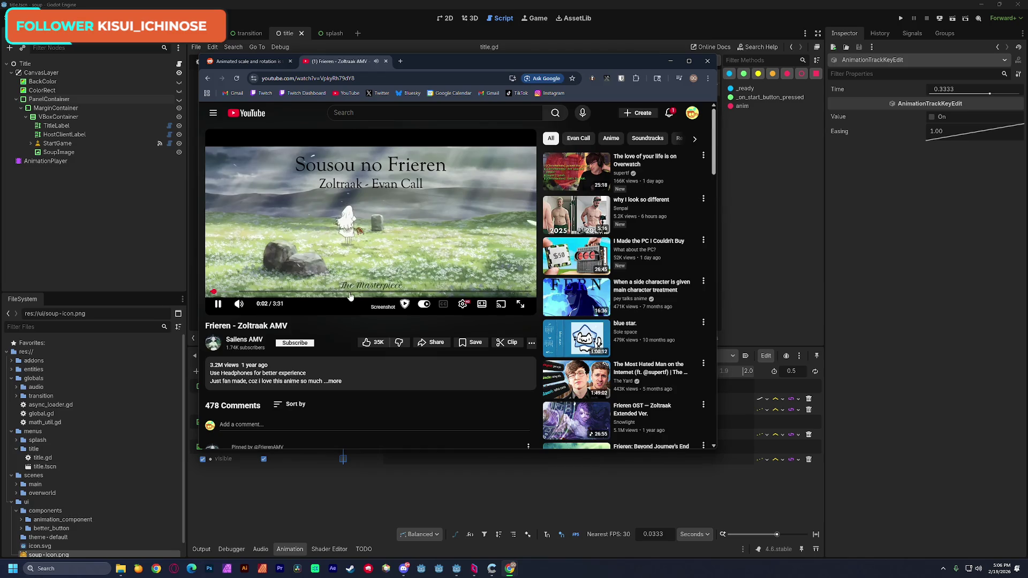
{"action": "left_click", "coordinate": [352, 292]}
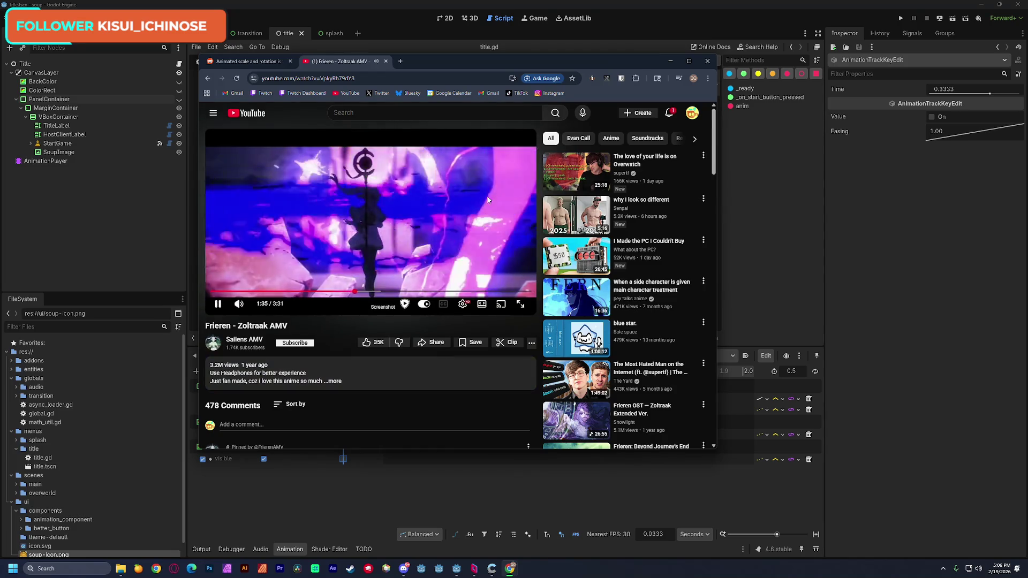
- Glance at YouTube notifications, then minimize Chrome and return to the Godot script
{"action": "left_click", "coordinate": [673, 114]}
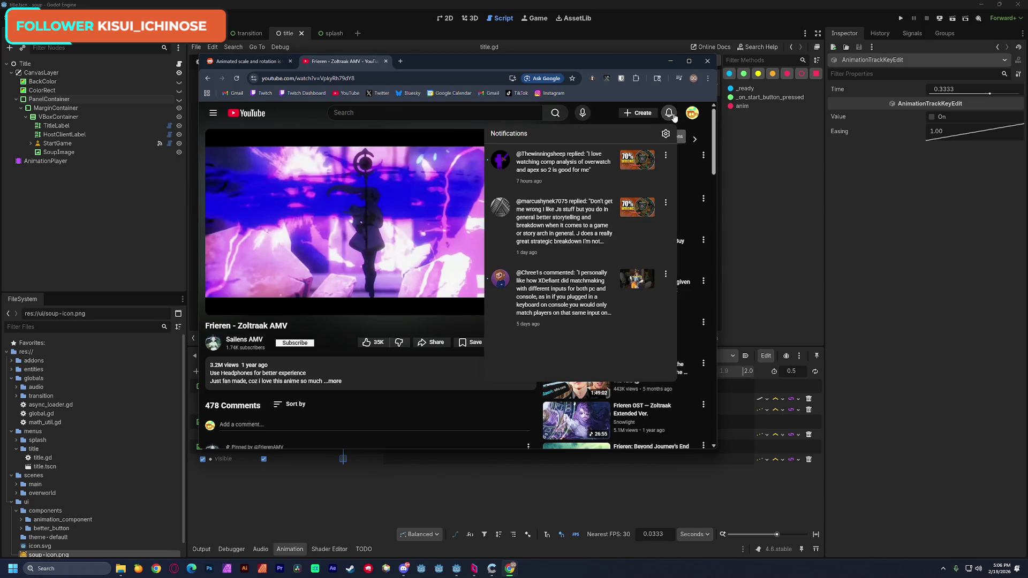
{"action": "left_click", "coordinate": [669, 113]}
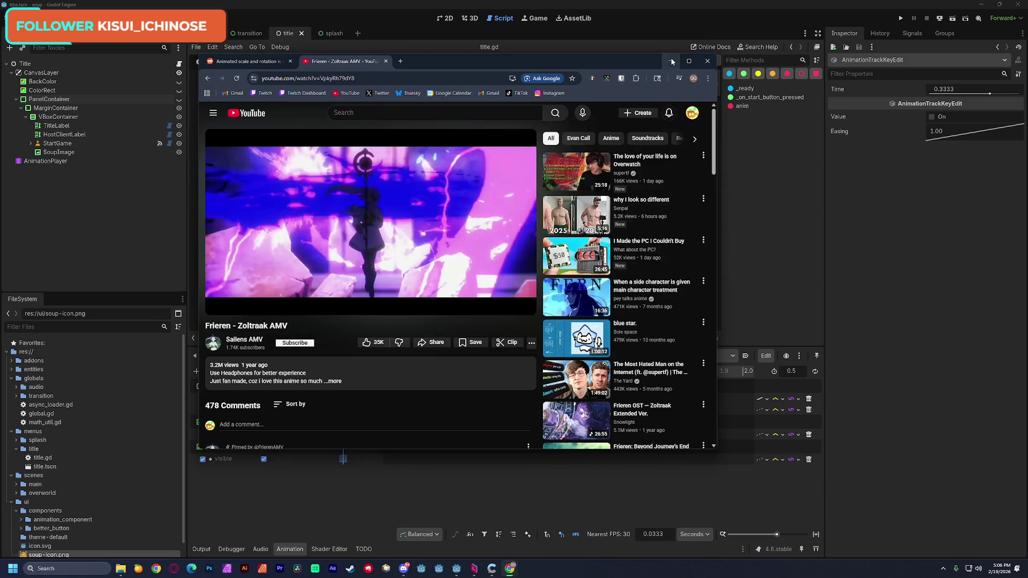
{"action": "left_click", "coordinate": [670, 61]}
{"action": "left_click", "coordinate": [417, 198]}
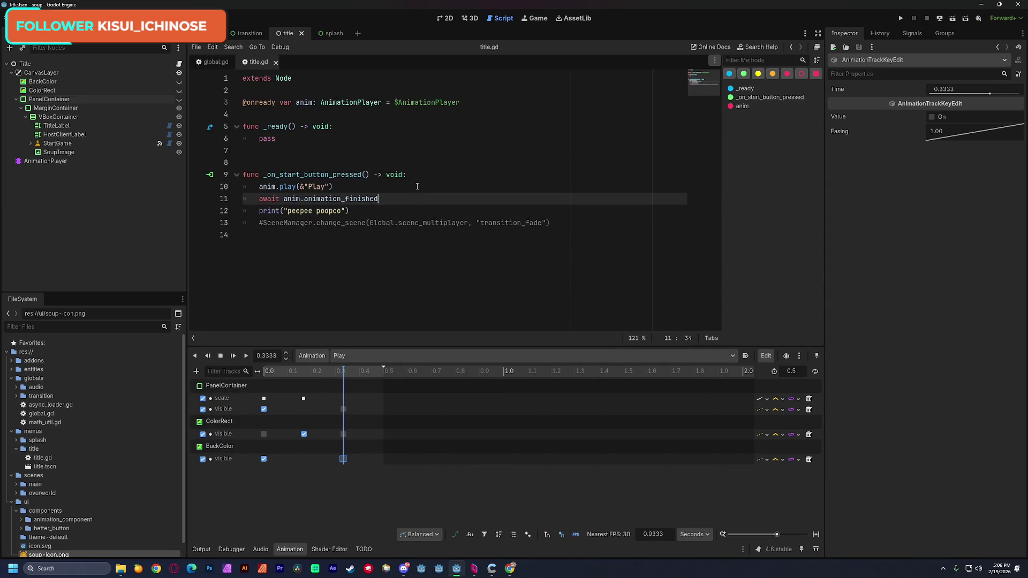
- Rewind the Play animation to 0.0 and run the game to test the title screen
{"action": "left_click_drag", "start_coordinate": [271, 371], "coordinate": [252, 375]}
{"action": "left_click", "coordinate": [901, 19]}
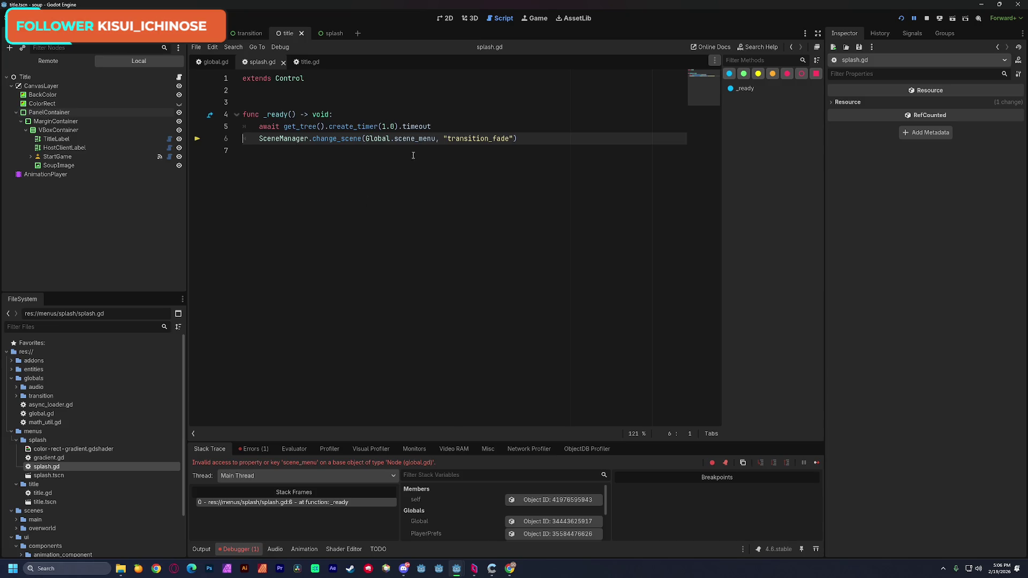
{"action": "double_click", "coordinate": [270, 137]}
{"action": "left_click", "coordinate": [463, 133]}
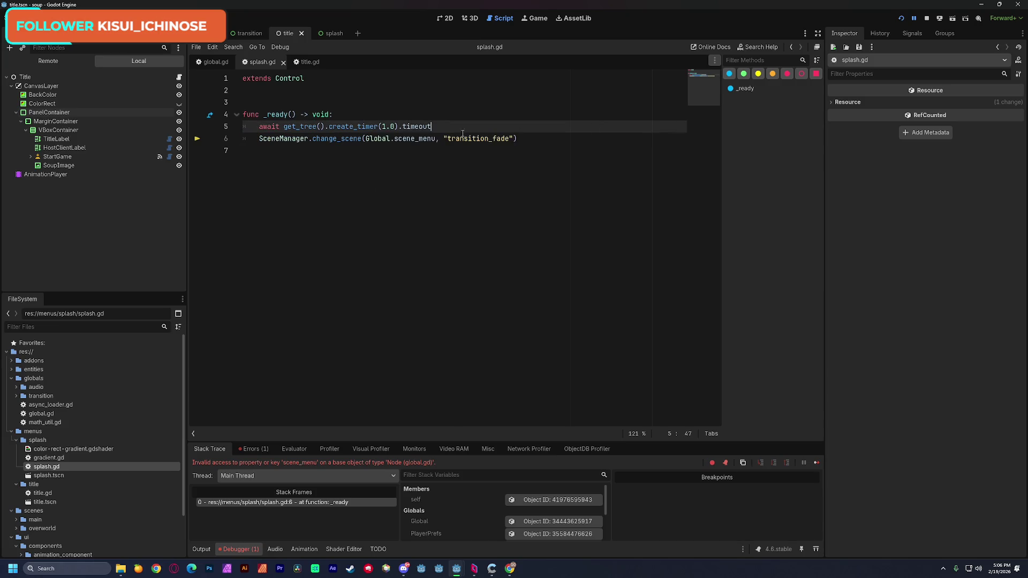
- Change line 6 of splash.gd to use Global.scenes["menu"] and run the game with F5
{"action": "double_click", "coordinate": [412, 140]}
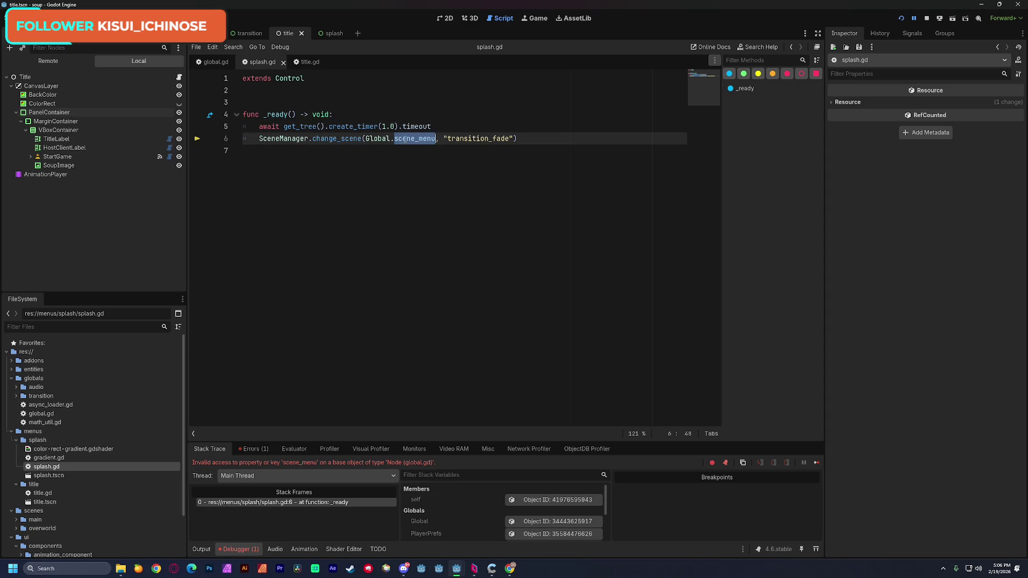
{"action": "key", "text": "BackSpace"}
{"action": "key", "text": "BackSpace"}
{"action": "type", "text": ".s"}
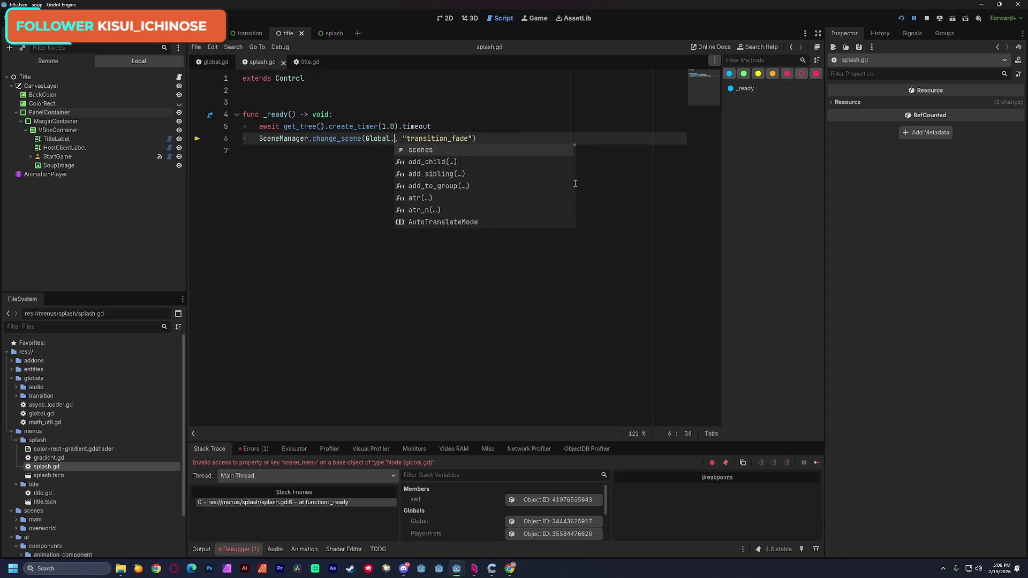
{"action": "key", "text": "Return"}
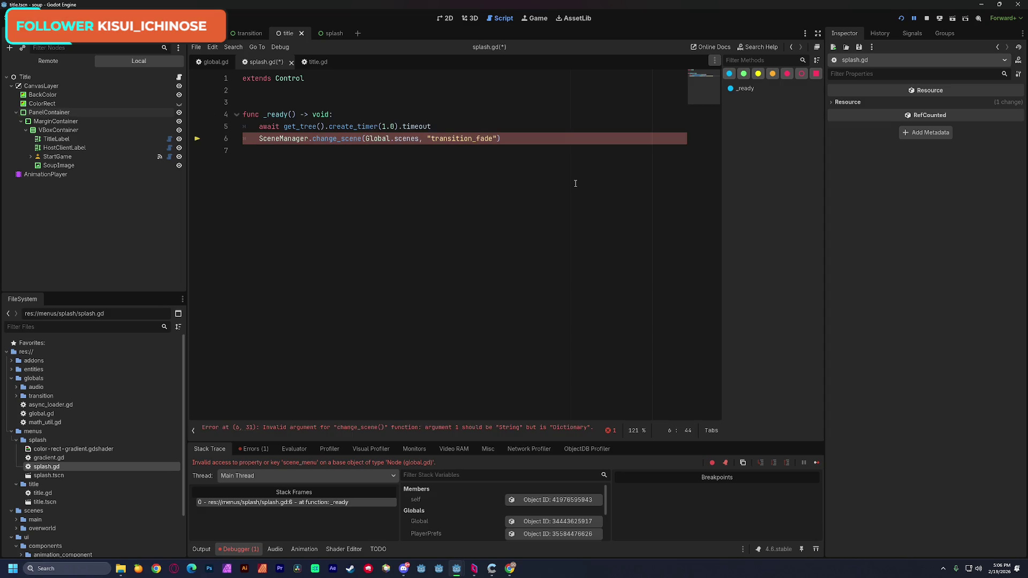
{"action": "type", "text": "["}
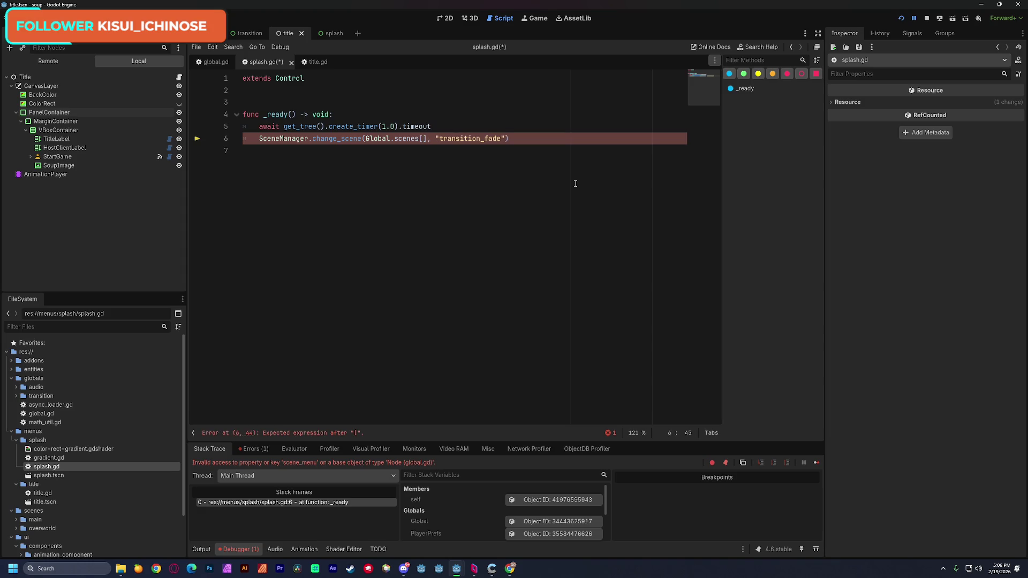
{"action": "type", "text": "\"menu"}
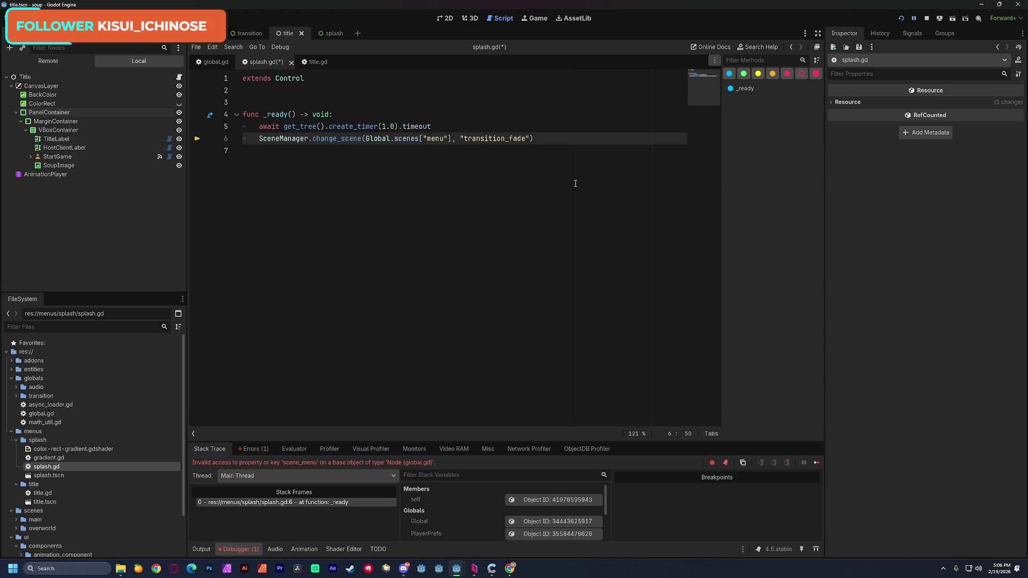
{"action": "left_click", "coordinate": [512, 87]}
{"action": "key", "text": "F5"}
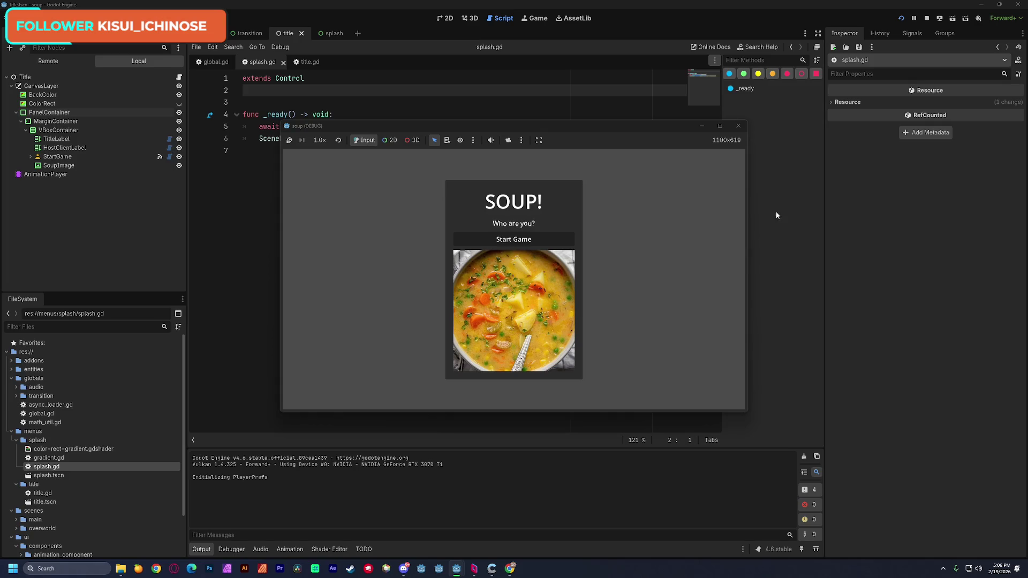
- Press Start Game in the running game, then refocus the editor and stop the test run
{"action": "left_click", "coordinate": [535, 239]}
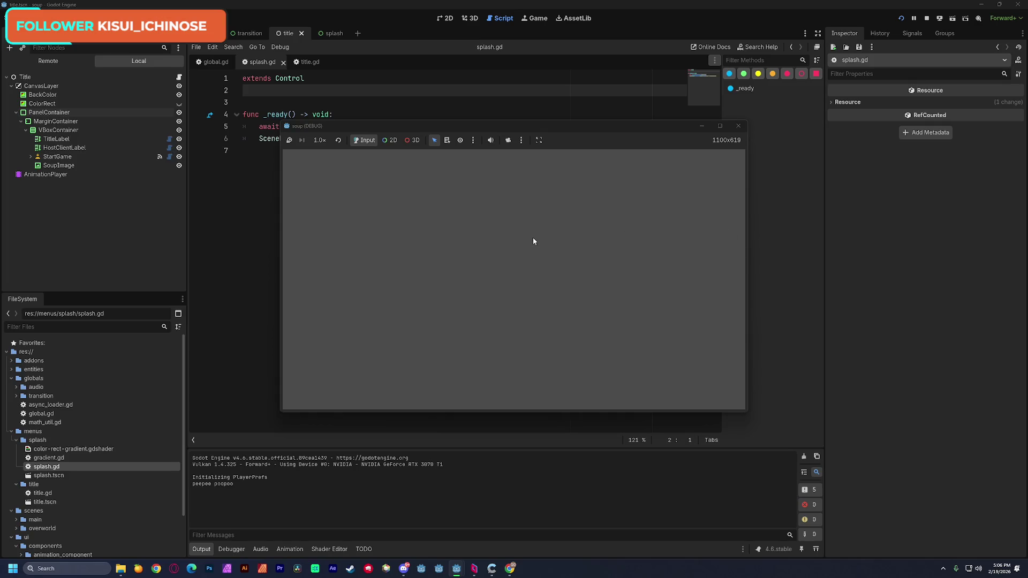
{"action": "left_click", "coordinate": [213, 483]}
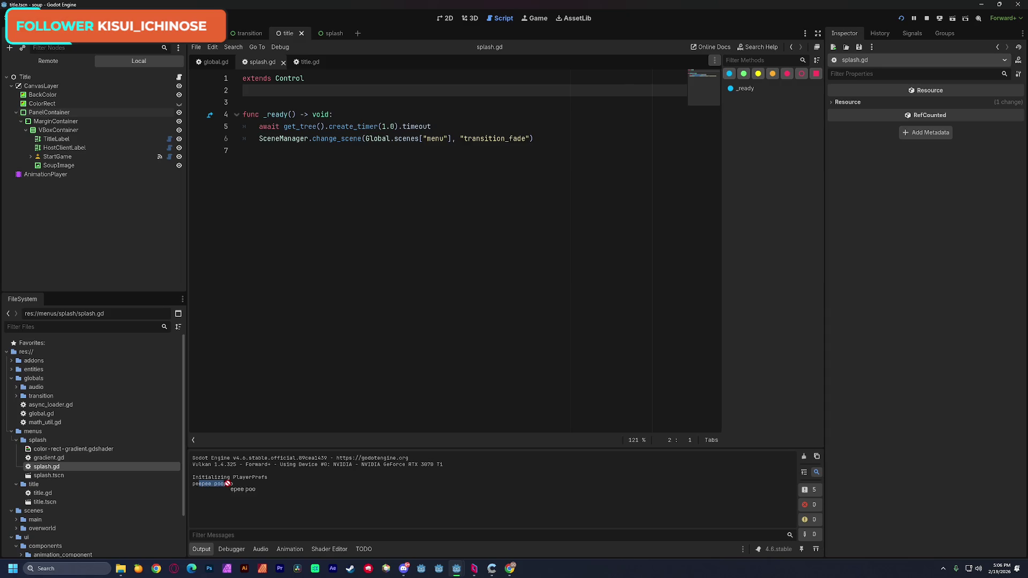
{"action": "left_click", "coordinate": [926, 19]}
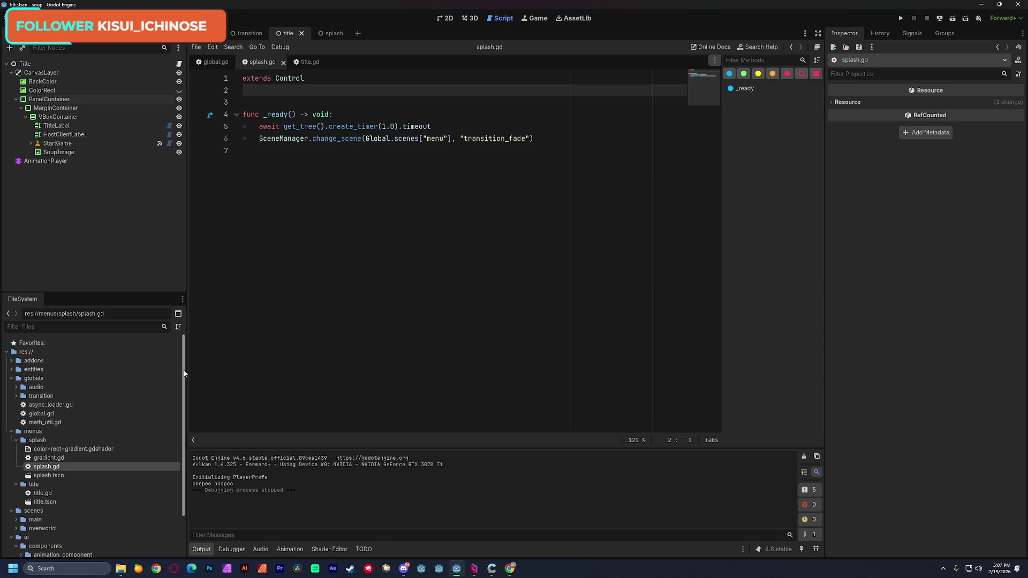
- Rename the scenes/overworld folder to kitchen
{"action": "scroll", "coordinate": [130, 420], "scroll_direction": "down", "scroll_amount": 2}
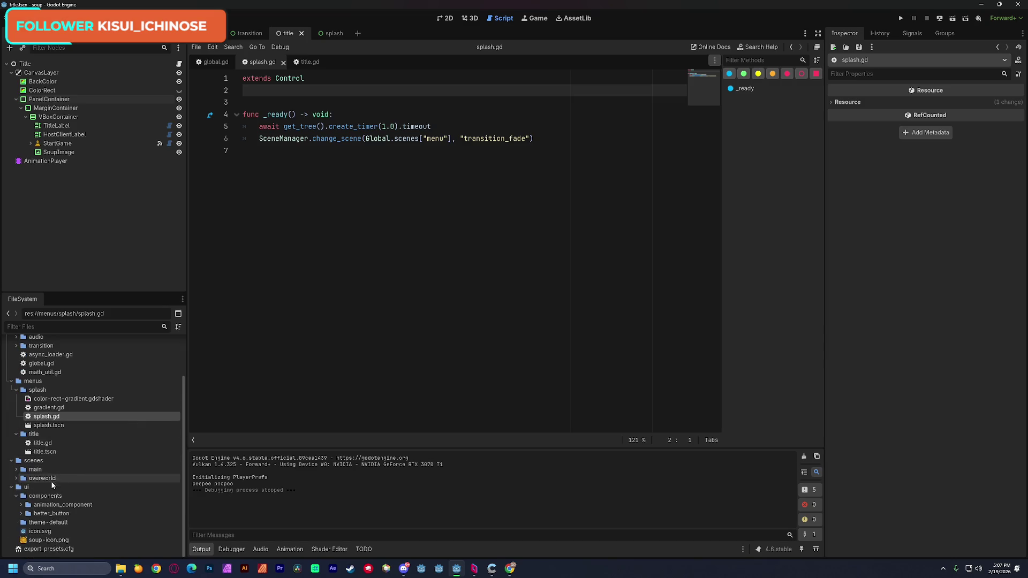
{"action": "left_click", "coordinate": [41, 480]}
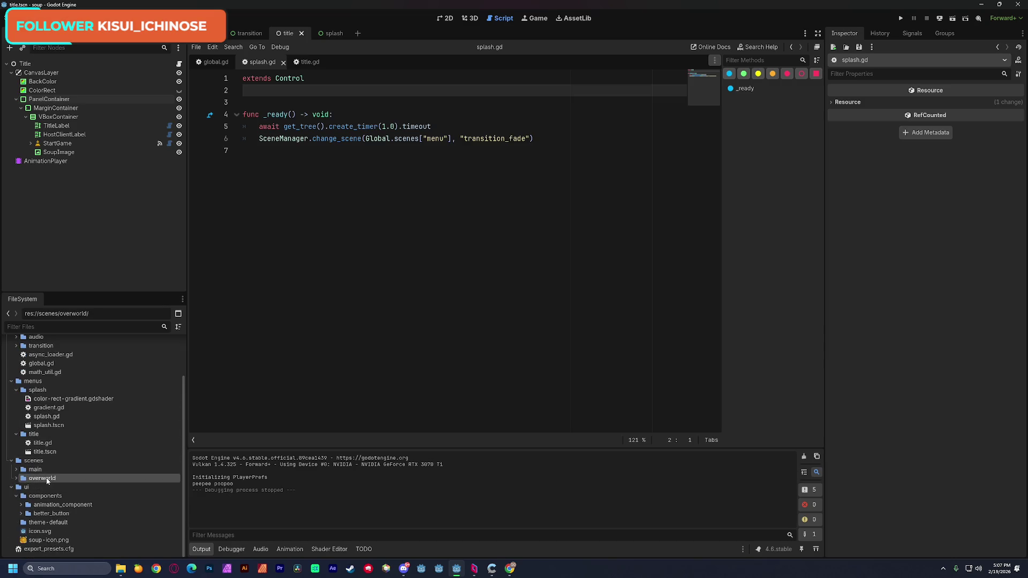
{"action": "left_click", "coordinate": [11, 488]}
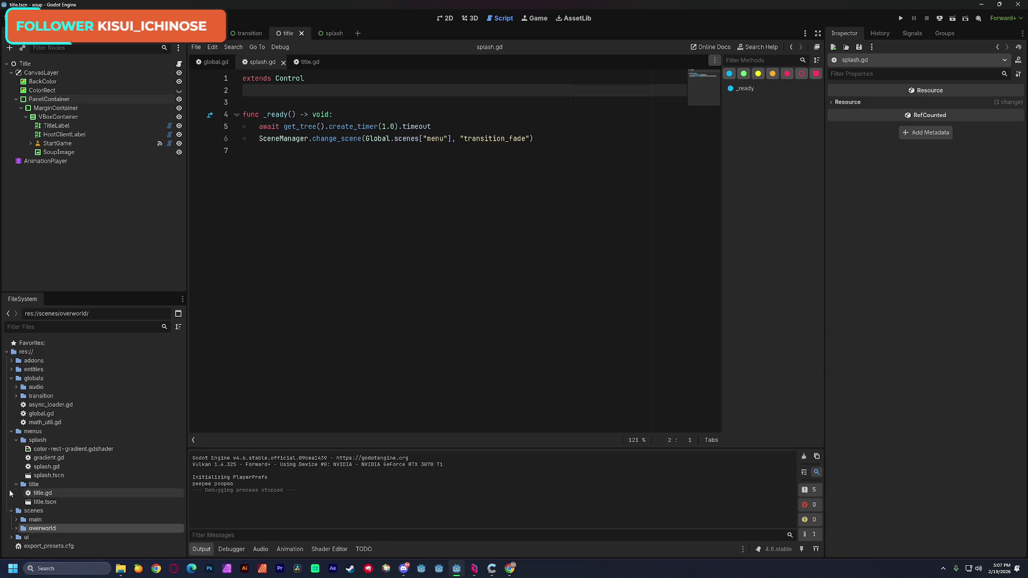
{"action": "left_click", "coordinate": [38, 530]}
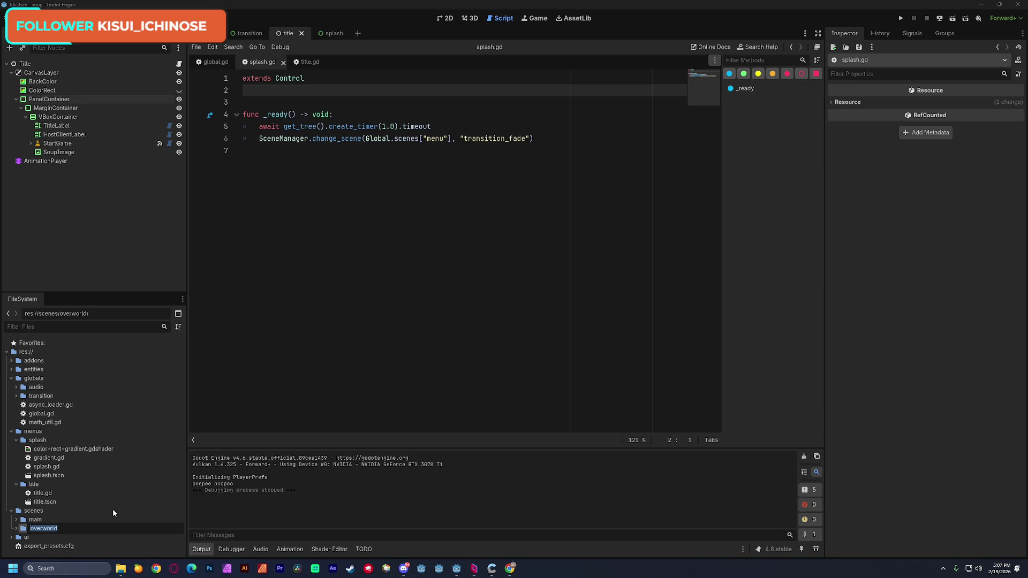
{"action": "type", "text": "mini"}
{"action": "key", "text": "Return"}
{"action": "type", "text": "kitchen"}
{"action": "key", "text": "Return"}
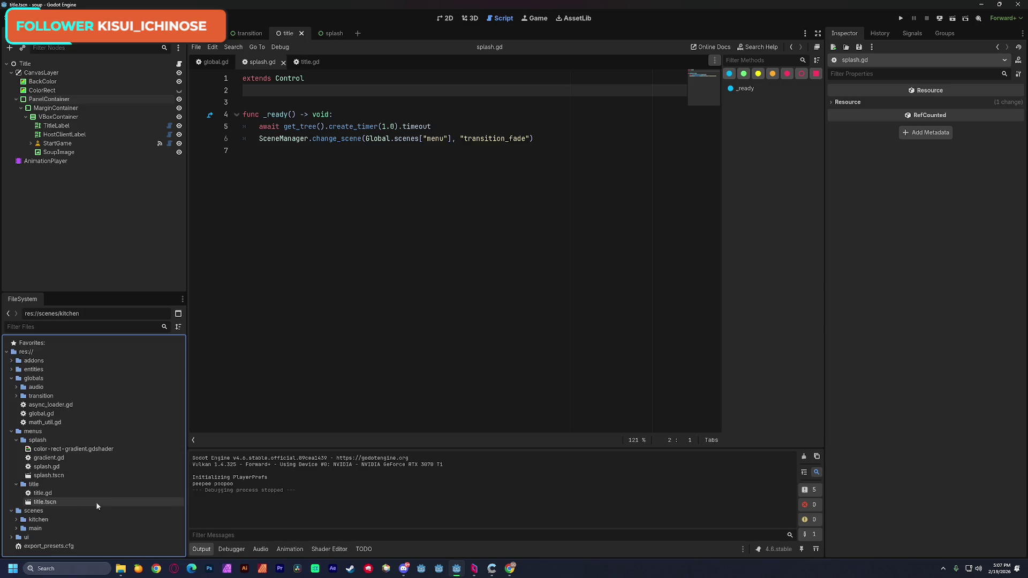
- Select the new kitchen folder and switch to the 2D scene editor
{"action": "left_click", "coordinate": [42, 515]}
{"action": "right_click", "coordinate": [43, 515]}
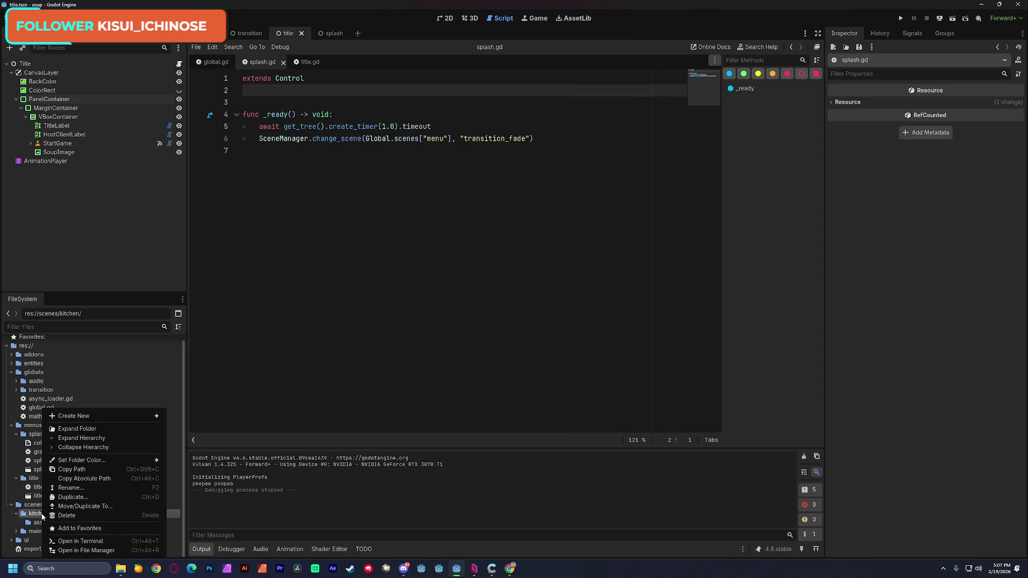
{"action": "key", "text": "Escape"}
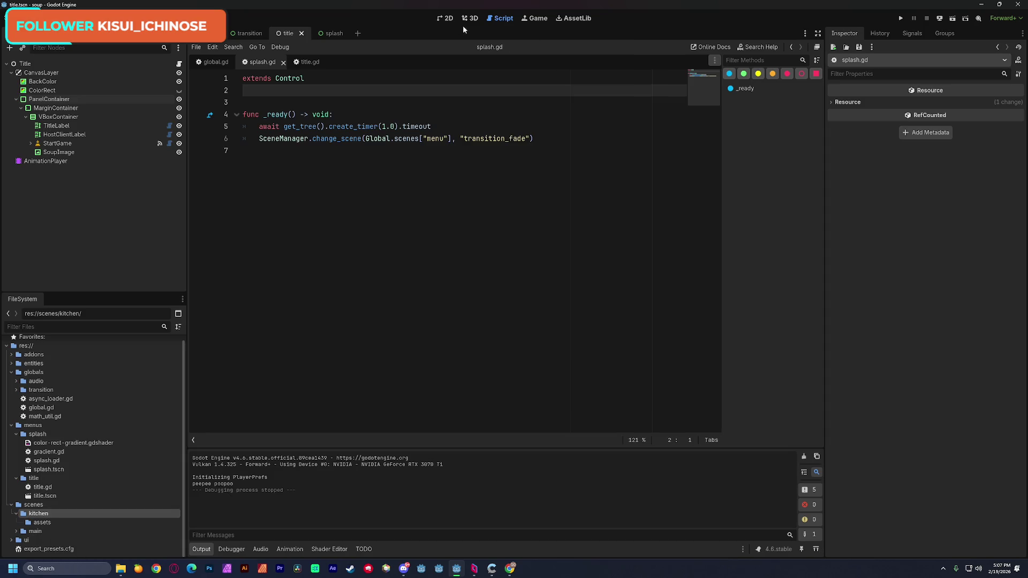
{"action": "left_click", "coordinate": [445, 19]}
- Create a new scene with a Node2D root renamed Kitchen
{"action": "left_click", "coordinate": [359, 33]}
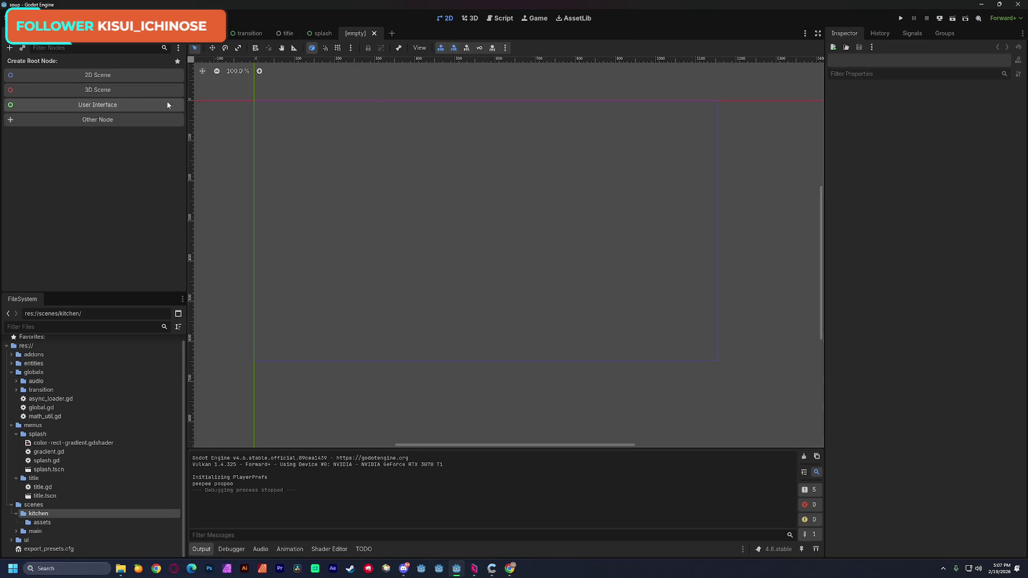
{"action": "left_click", "coordinate": [128, 105]}
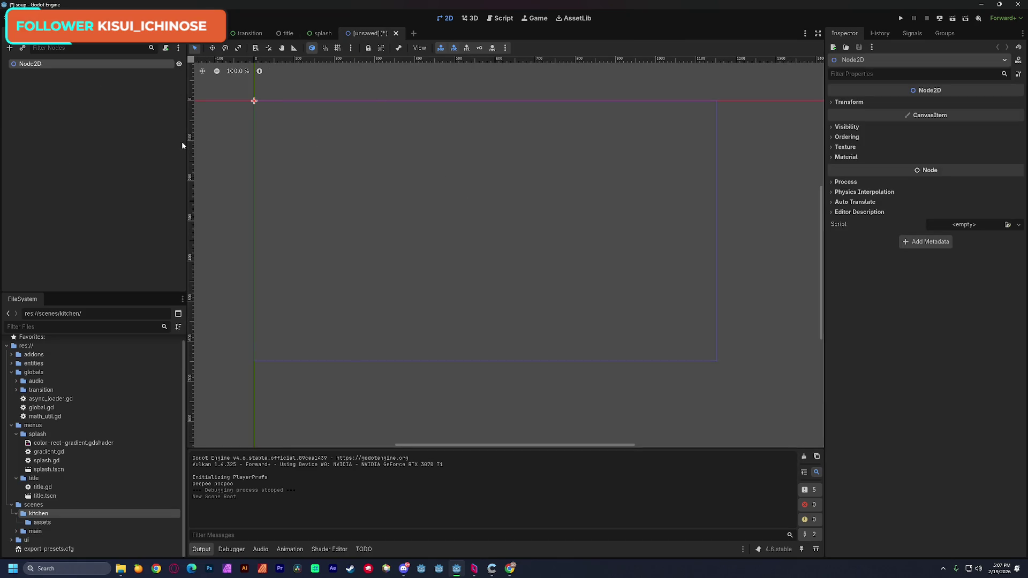
{"action": "key", "text": "F2"}
{"action": "type", "text": "Kitch"}
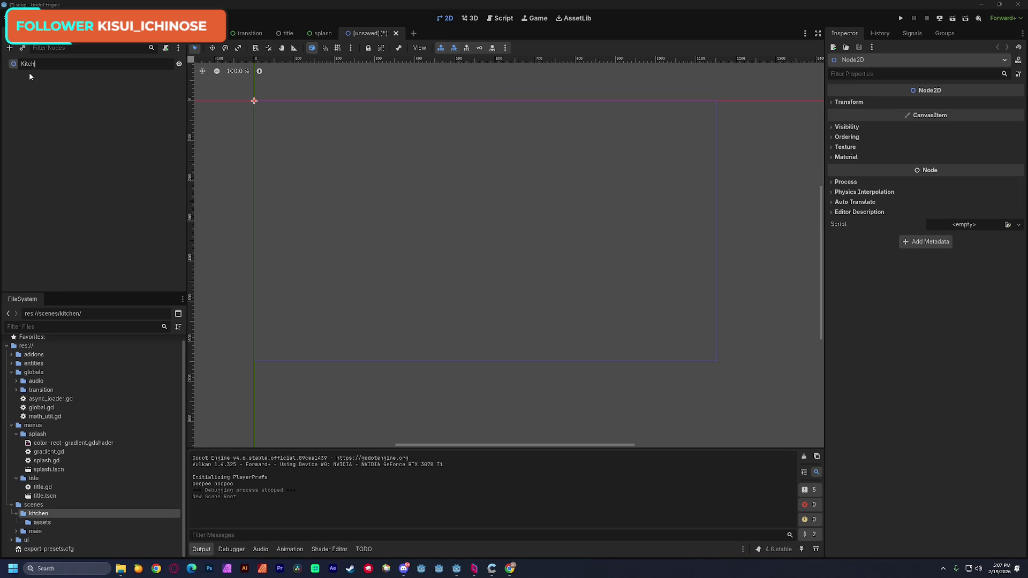
{"action": "type", "text": "en"}
{"action": "key", "text": "Return"}
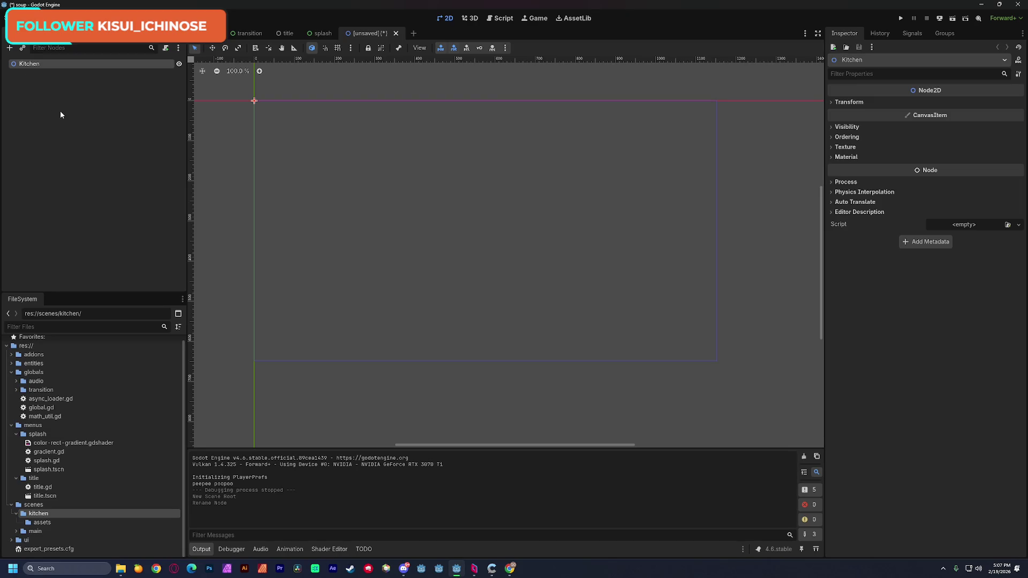
- Save the scene as scenes/kitchen/kitchen.tscn and attach a new kitchen.gd script
{"action": "key", "text": "ctrl+s"}
{"action": "double_click", "coordinate": [555, 198]}
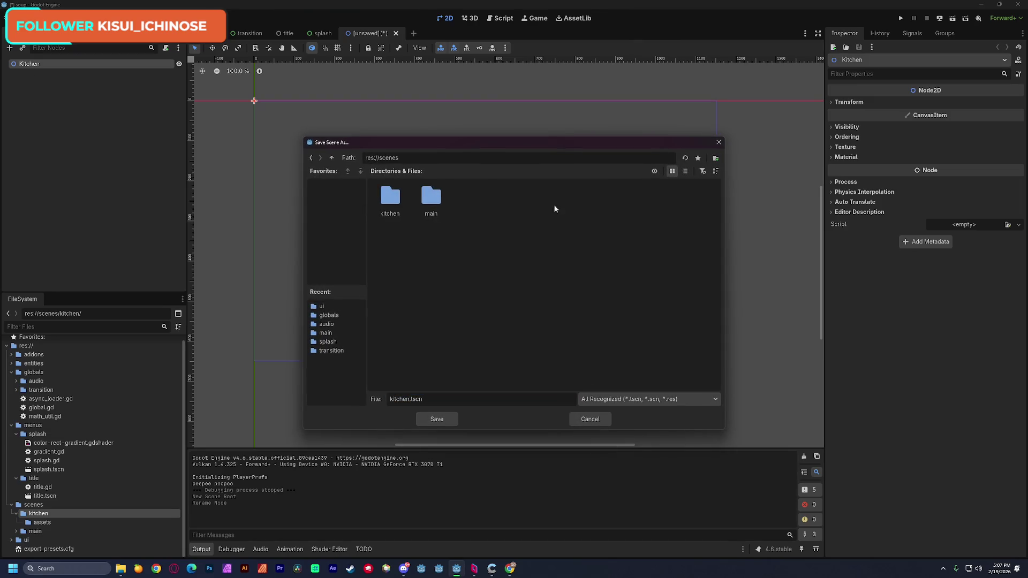
{"action": "double_click", "coordinate": [391, 199]}
{"action": "left_click", "coordinate": [437, 419]}
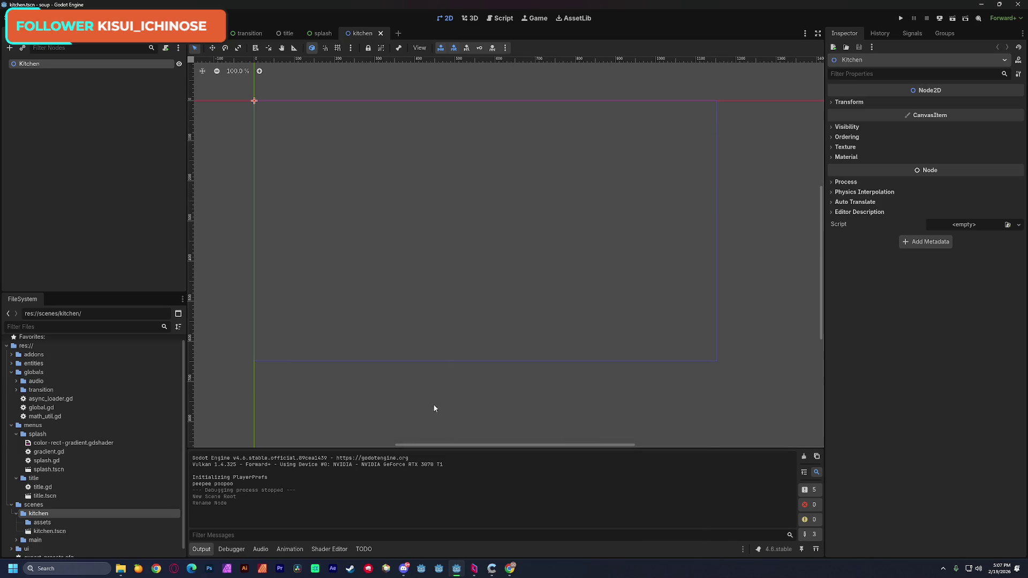
{"action": "left_click", "coordinate": [162, 48]}
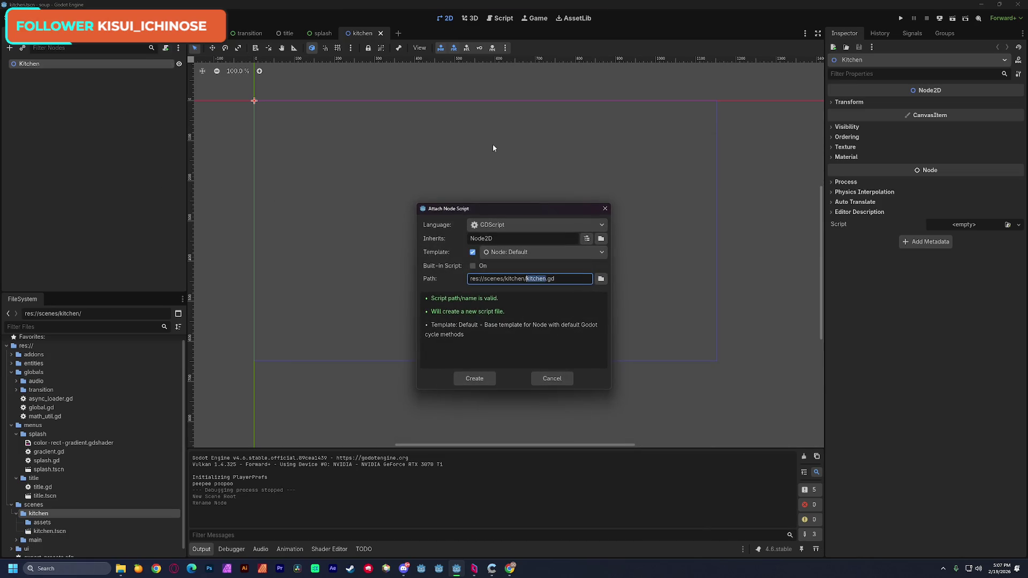
{"action": "left_click", "coordinate": [475, 379]}
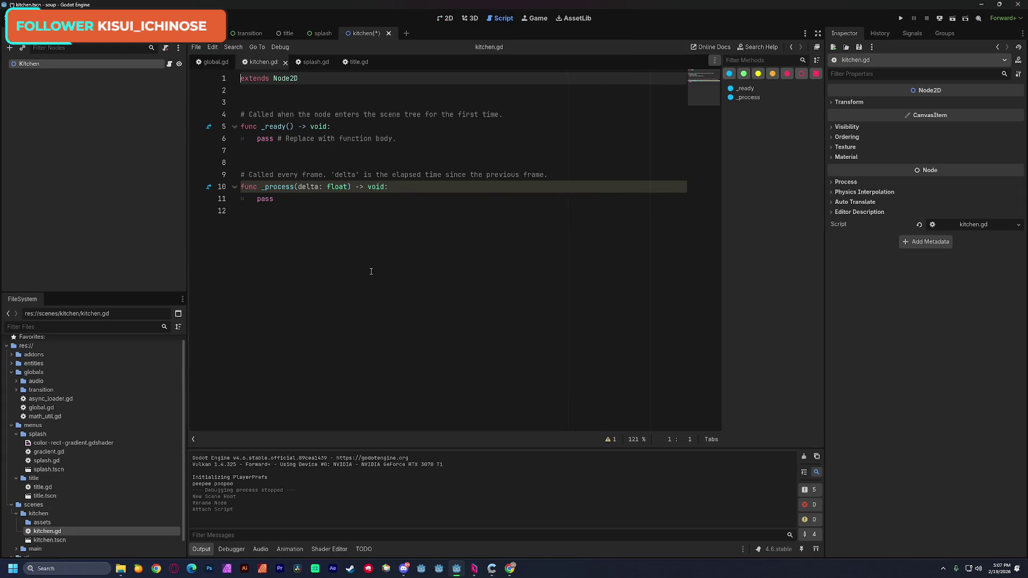
- Save kitchen.tscn again and return to the 2D view of the Kitchen scene
{"action": "key", "text": "ctrl+s"}
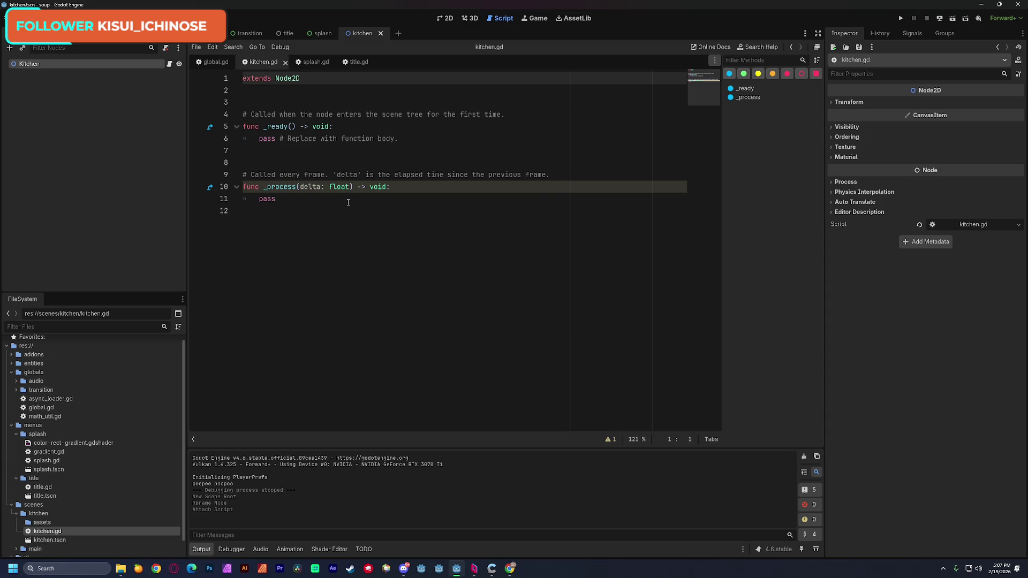
{"action": "left_click", "coordinate": [448, 20]}
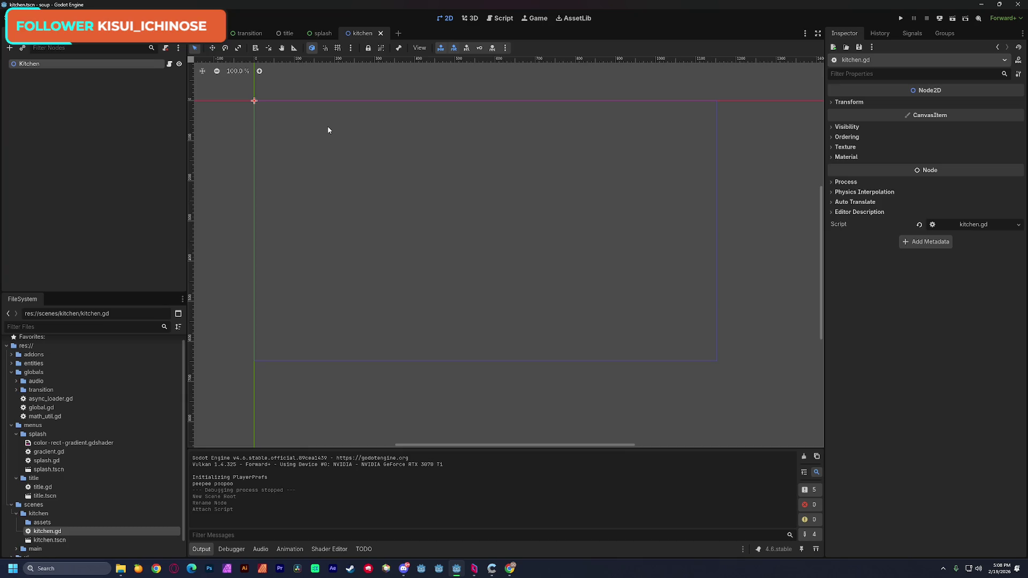
{"action": "mouse_move", "coordinate": [337, 166]}
{"action": "left_mouse_down"}
{"action": "mouse_move", "coordinate": [349, 176]}
{"action": "mouse_move", "coordinate": [358, 167]}
{"action": "mouse_move", "coordinate": [355, 193]}
{"action": "left_mouse_up"}
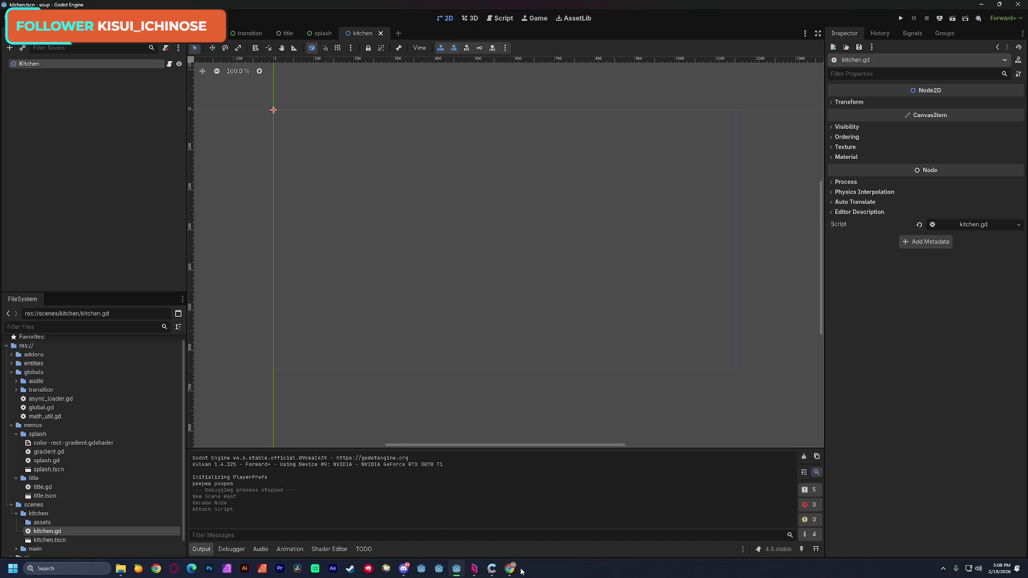
{"action": "mouse_move", "coordinate": [508, 568]}
{"action": "mouse_move", "coordinate": [538, 530]}
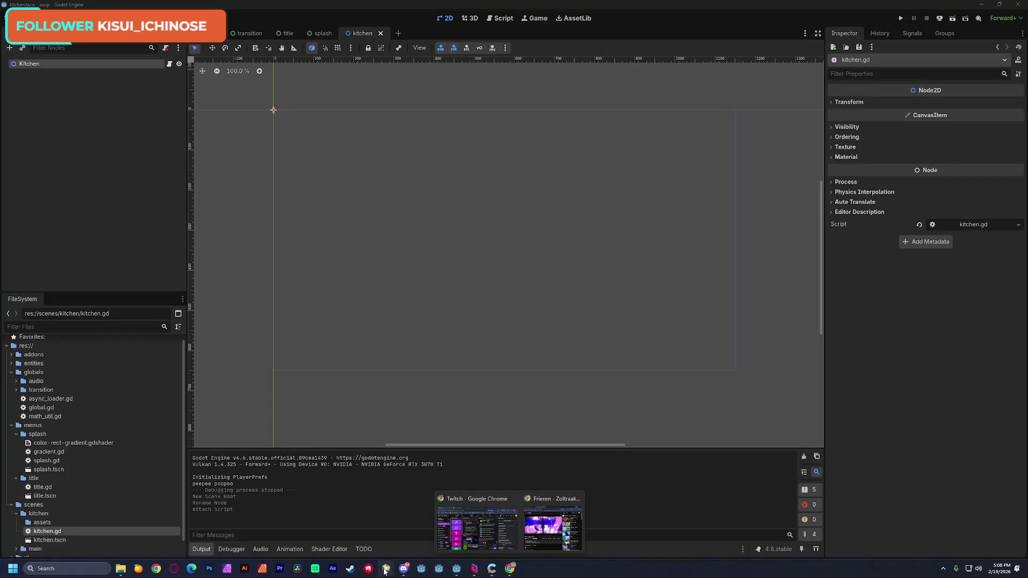
- Open a new Chrome window and remove the X profile and Inbox shortcuts
{"action": "left_click", "coordinate": [157, 569]}
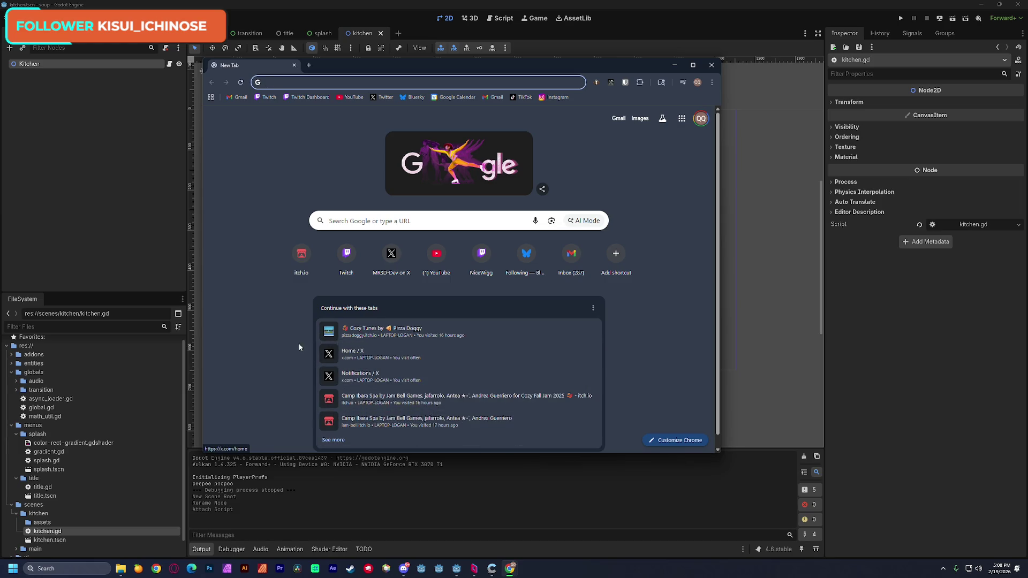
{"action": "left_click", "coordinate": [250, 317]}
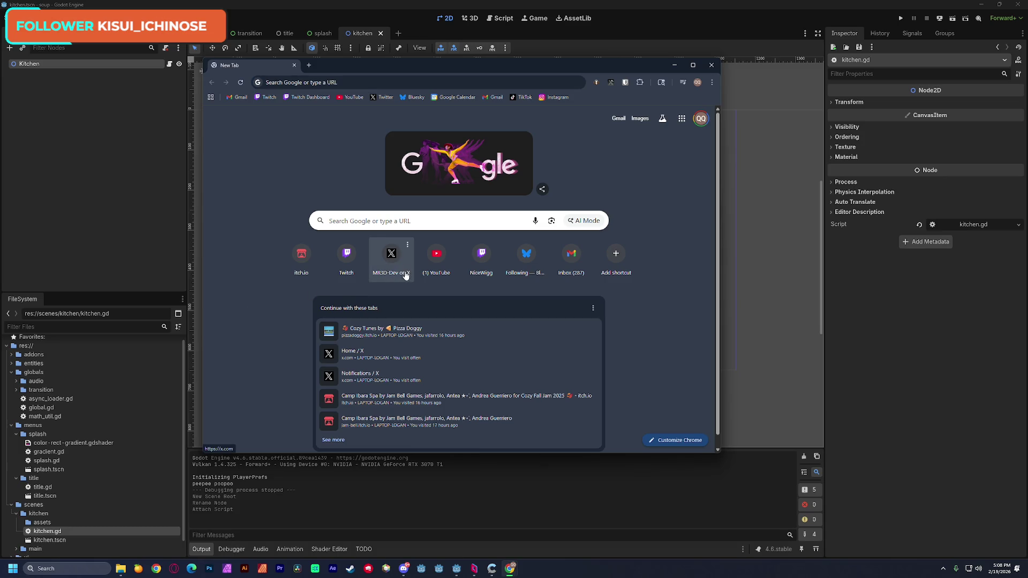
{"action": "left_click", "coordinate": [408, 247]}
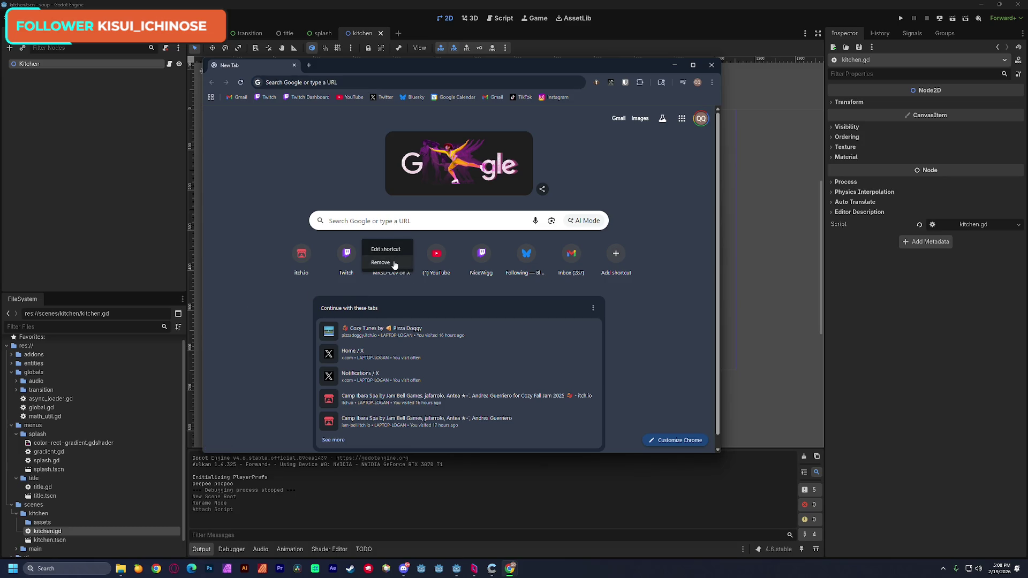
{"action": "left_click", "coordinate": [394, 263]}
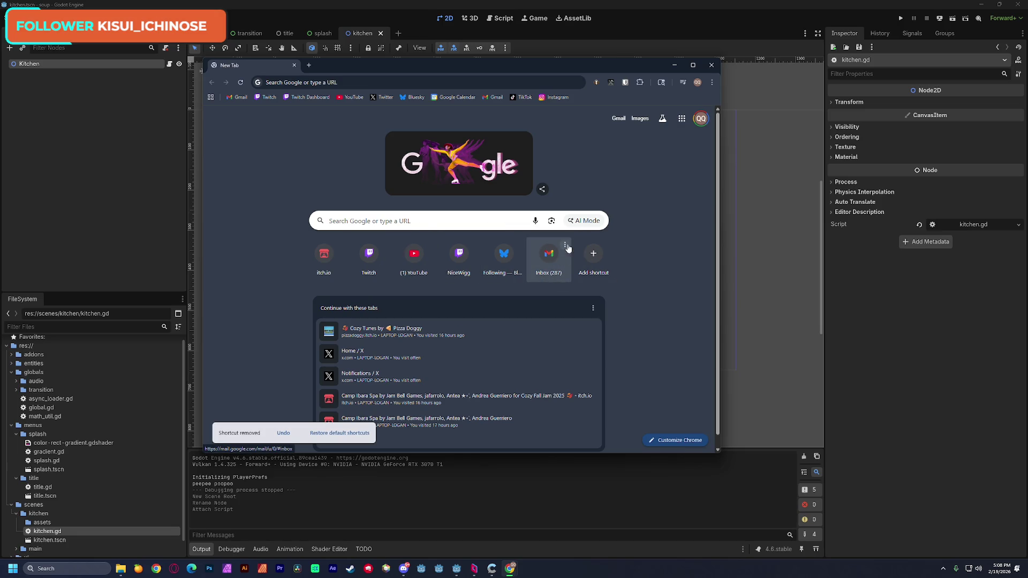
{"action": "left_click", "coordinate": [567, 247]}
{"action": "left_click", "coordinate": [551, 263]}
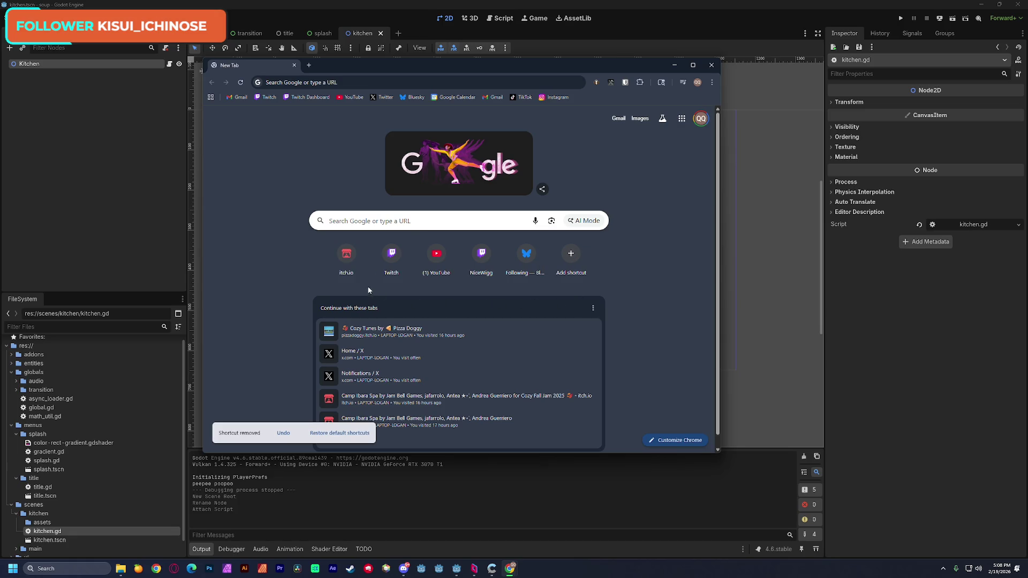
- Enlarge the browser window and open a Discord direct message conversation
{"action": "scroll", "coordinate": [292, 295], "scroll_direction": "down", "scroll_amount": 1}
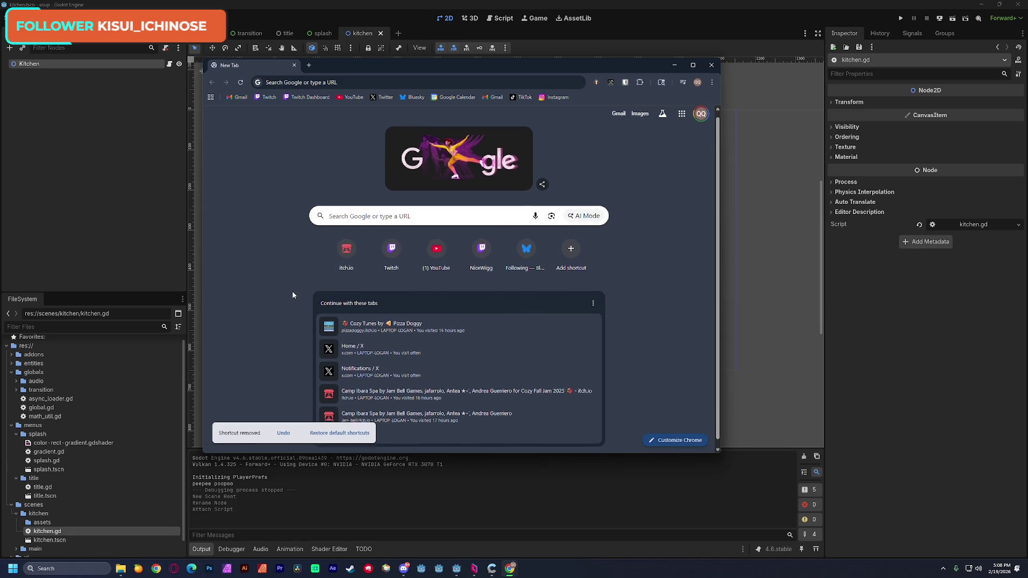
{"action": "scroll", "coordinate": [296, 296], "scroll_direction": "up", "scroll_amount": 1}
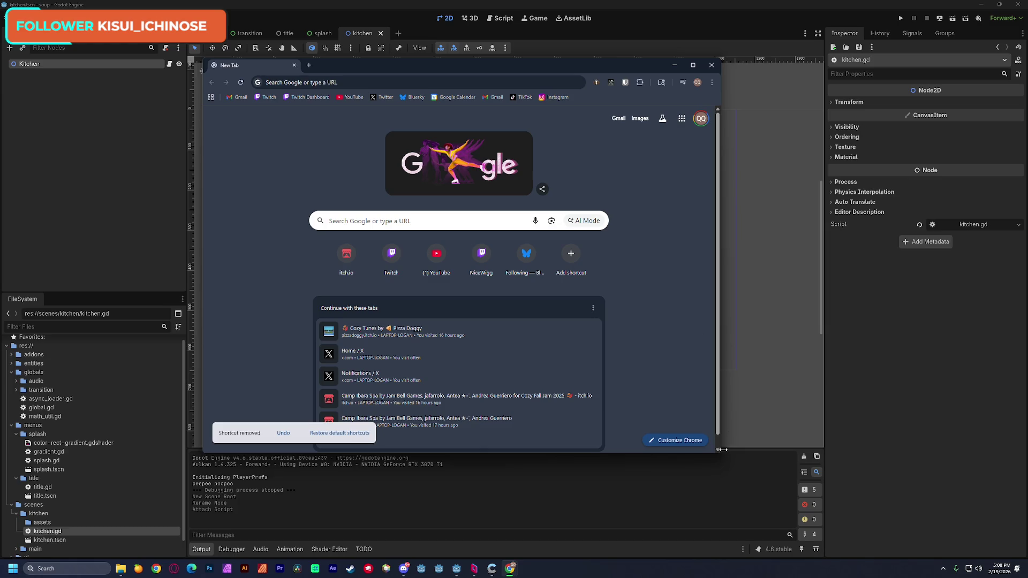
{"action": "left_click_drag", "start_coordinate": [723, 452], "coordinate": [786, 484]}
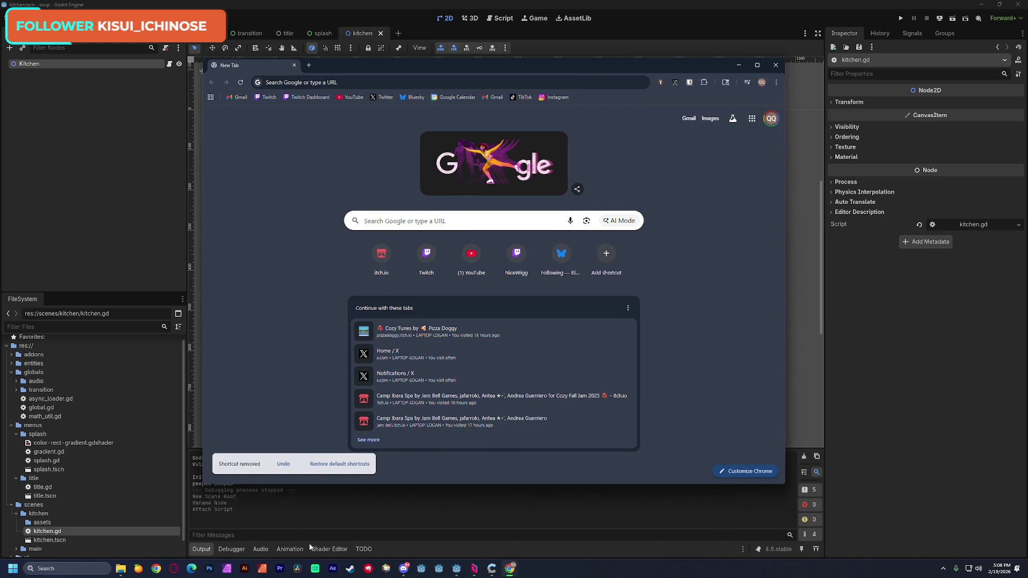
{"action": "left_click", "coordinate": [404, 569]}
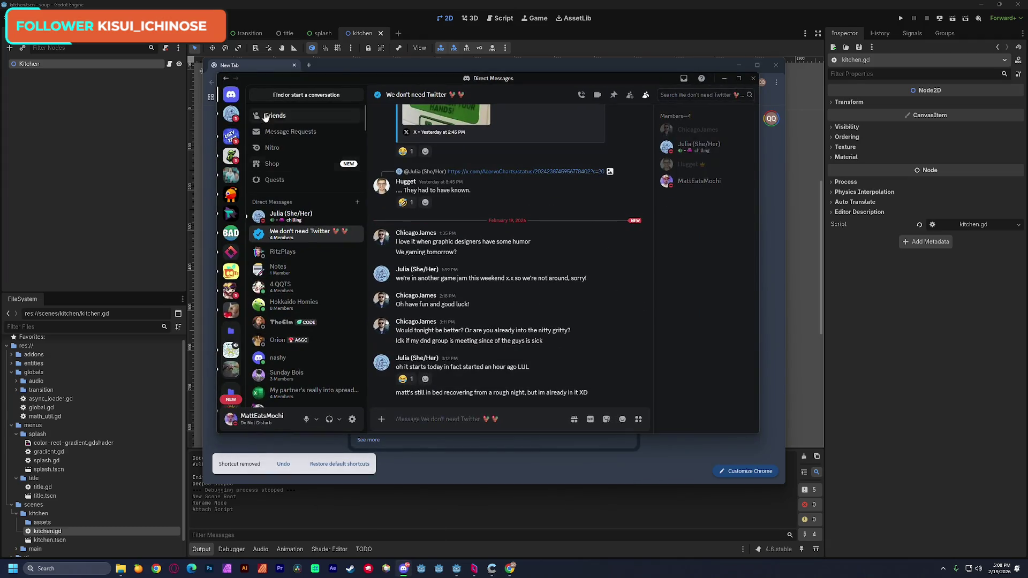
{"action": "left_click", "coordinate": [290, 215]}
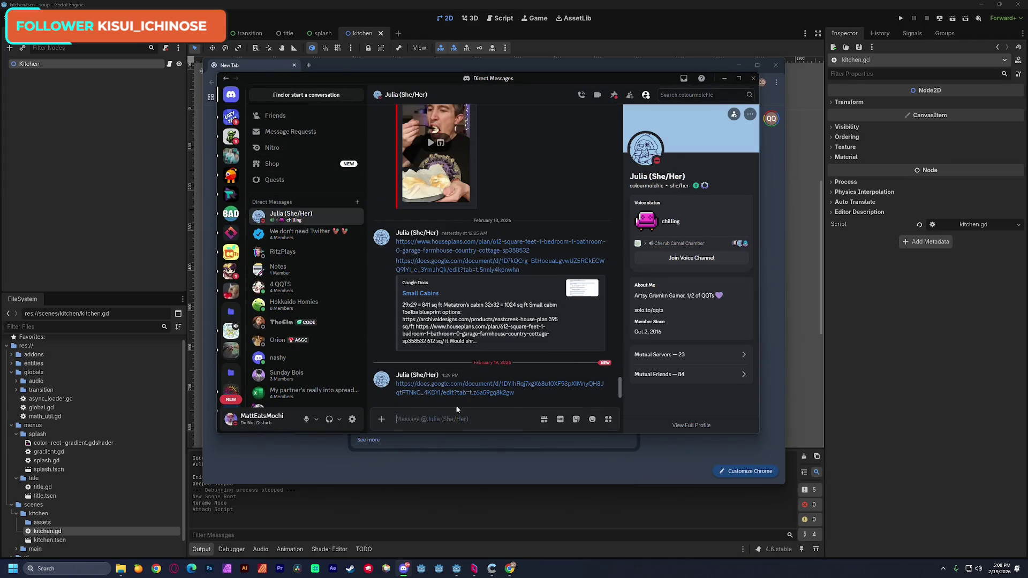
- Open SOUP! and browse the roasted red pepper, korean seaweed, Kabocha and pho ga tabs
{"action": "left_click", "coordinate": [475, 393]}
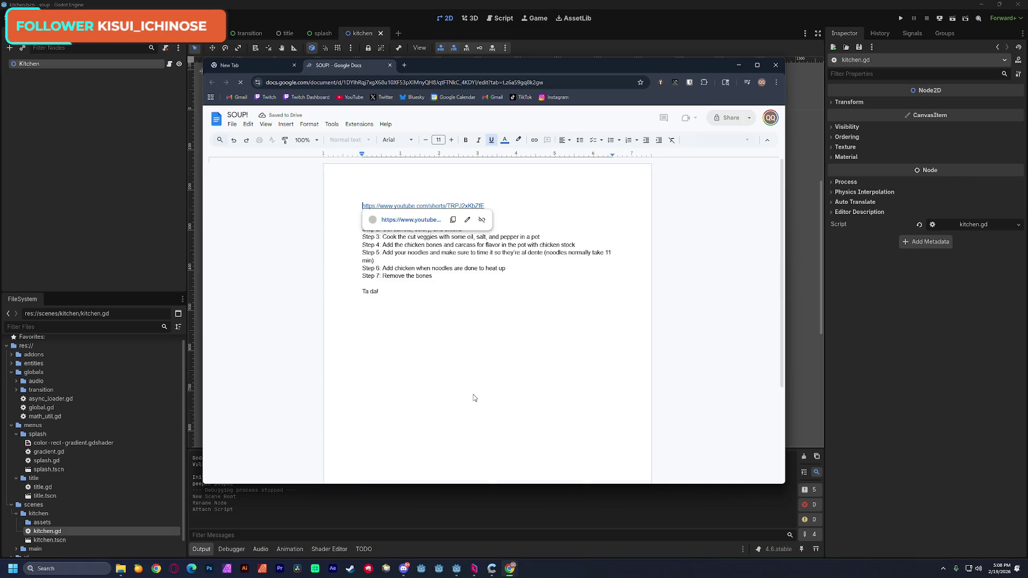
{"action": "left_click", "coordinate": [341, 236]}
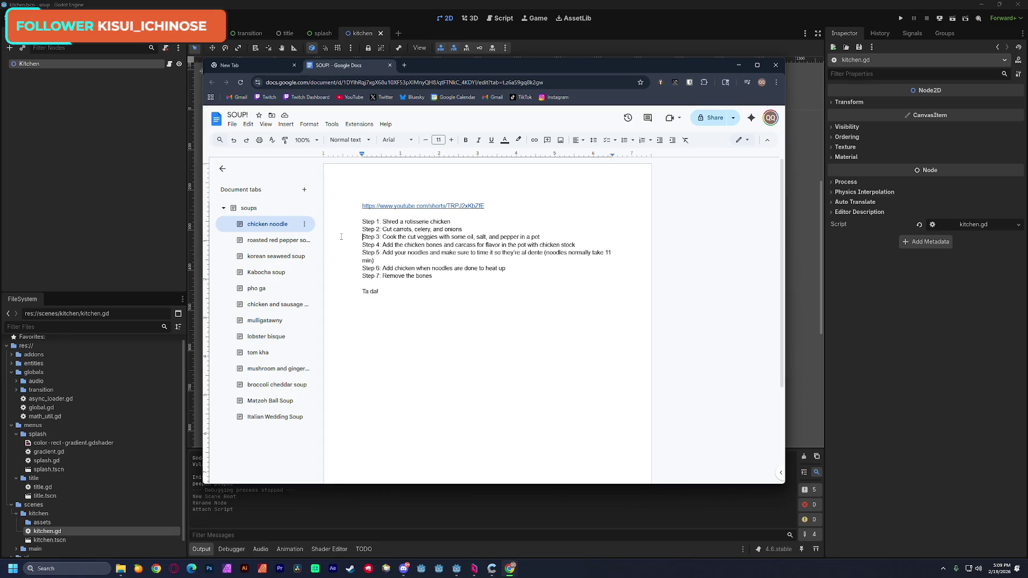
{"action": "left_click", "coordinate": [251, 242]}
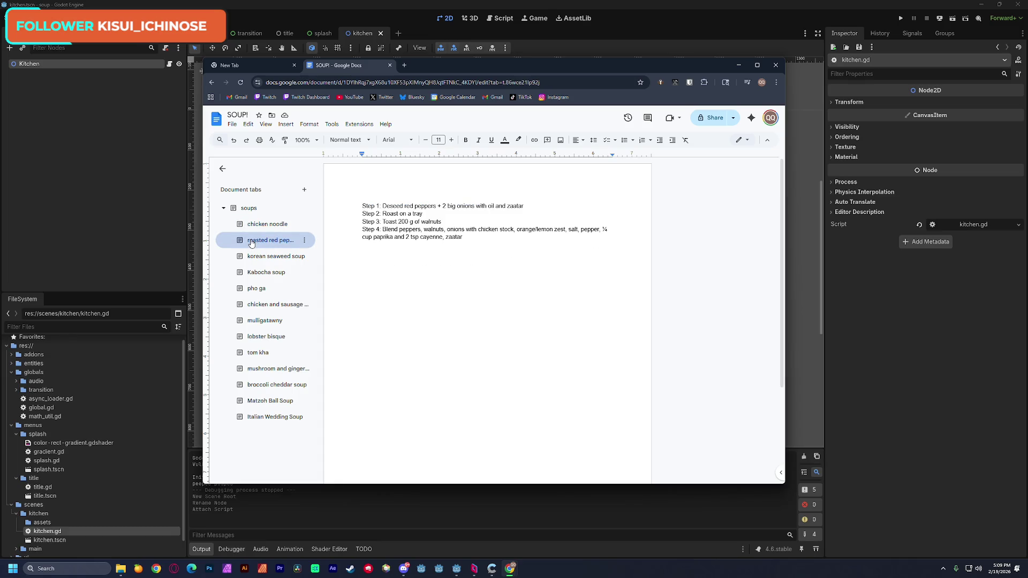
{"action": "left_click", "coordinate": [264, 260]}
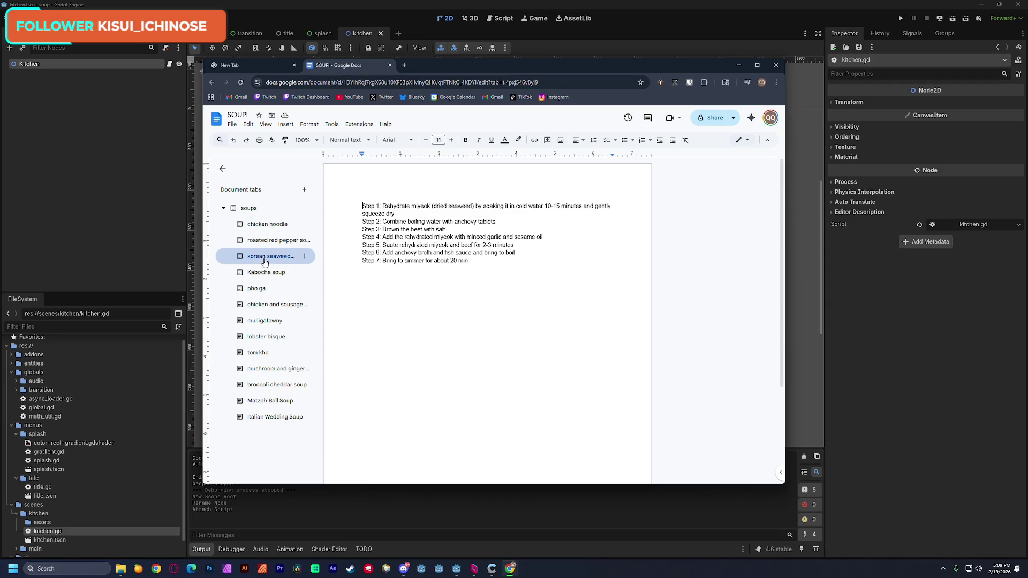
{"action": "left_click", "coordinate": [272, 279]}
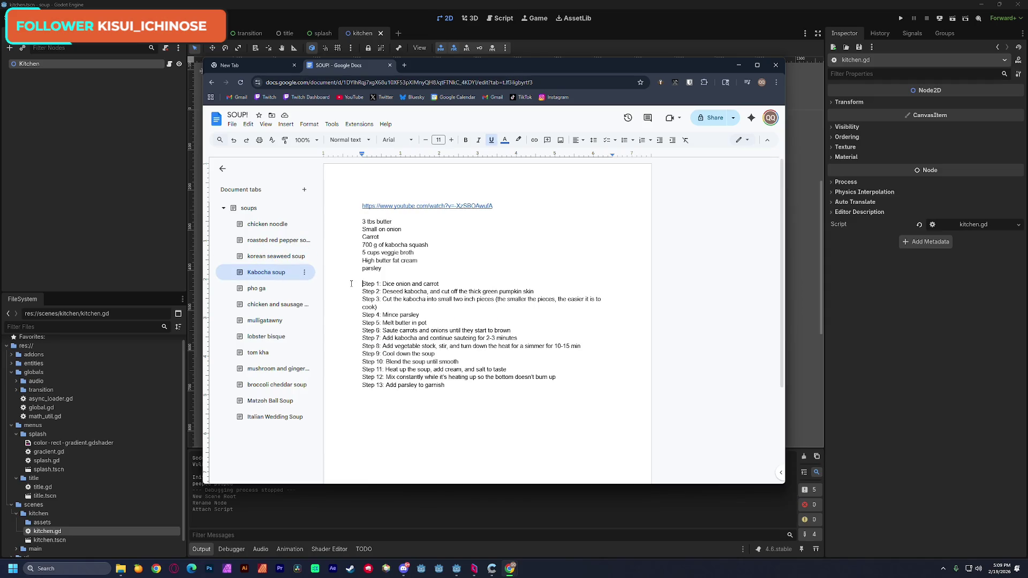
{"action": "left_click", "coordinate": [269, 292]}
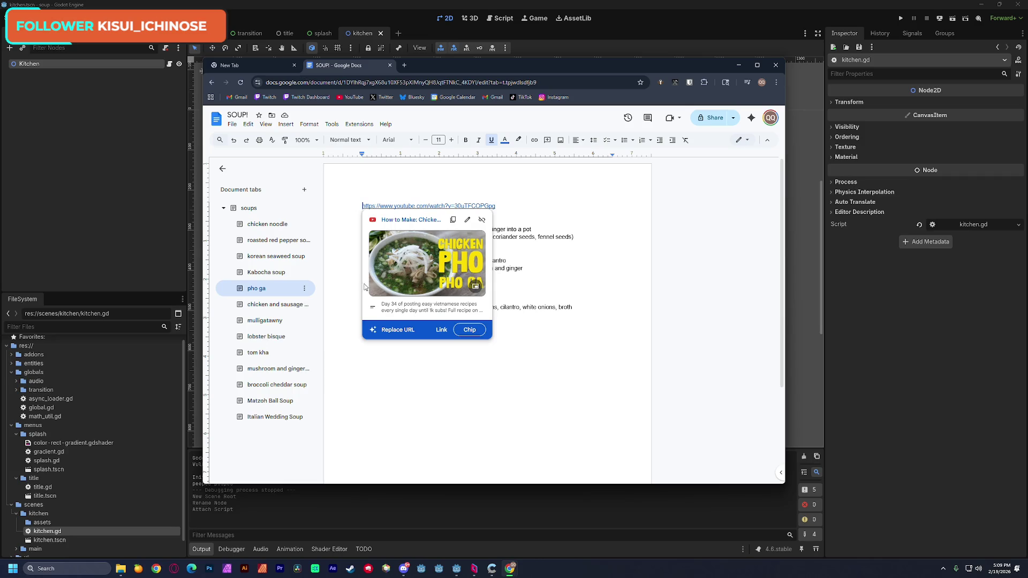
- Review the pho ga recipe's steps 1 to 12, then bring Discord back
{"action": "left_click", "coordinate": [552, 298]}
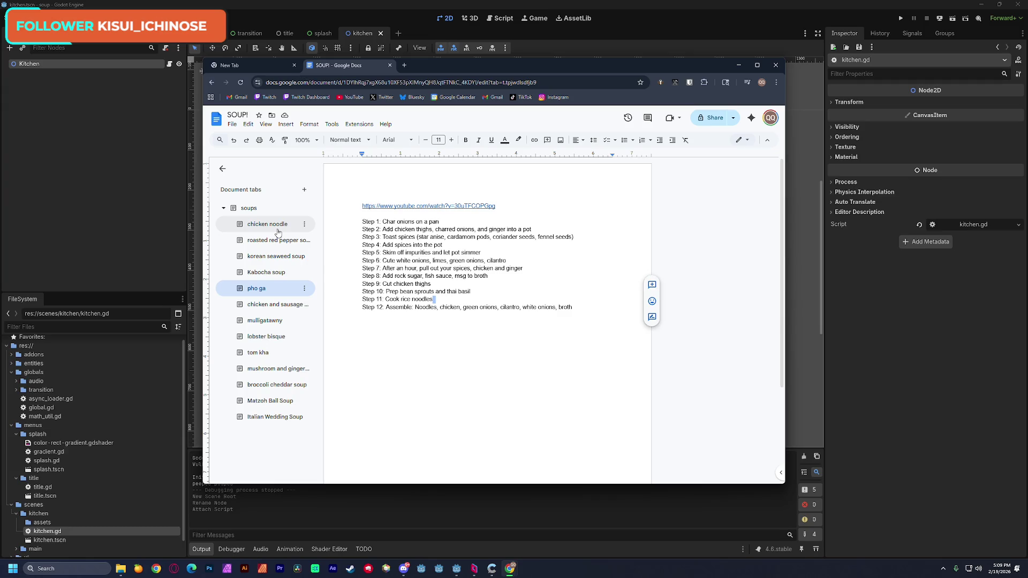
{"action": "left_click_drag", "start_coordinate": [362, 221], "coordinate": [605, 320]}
{"action": "left_click", "coordinate": [569, 290]}
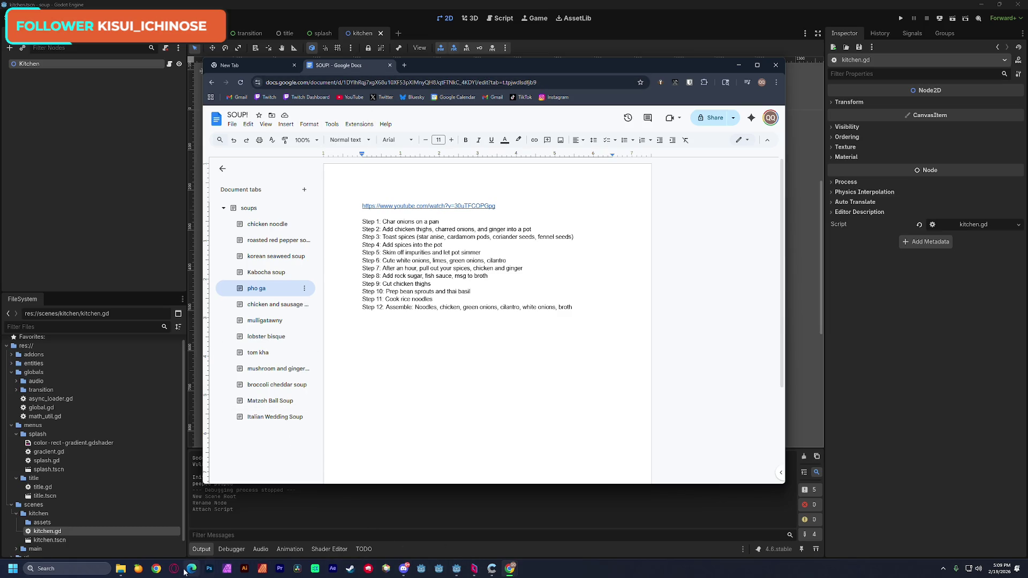
{"action": "left_click", "coordinate": [404, 569]}
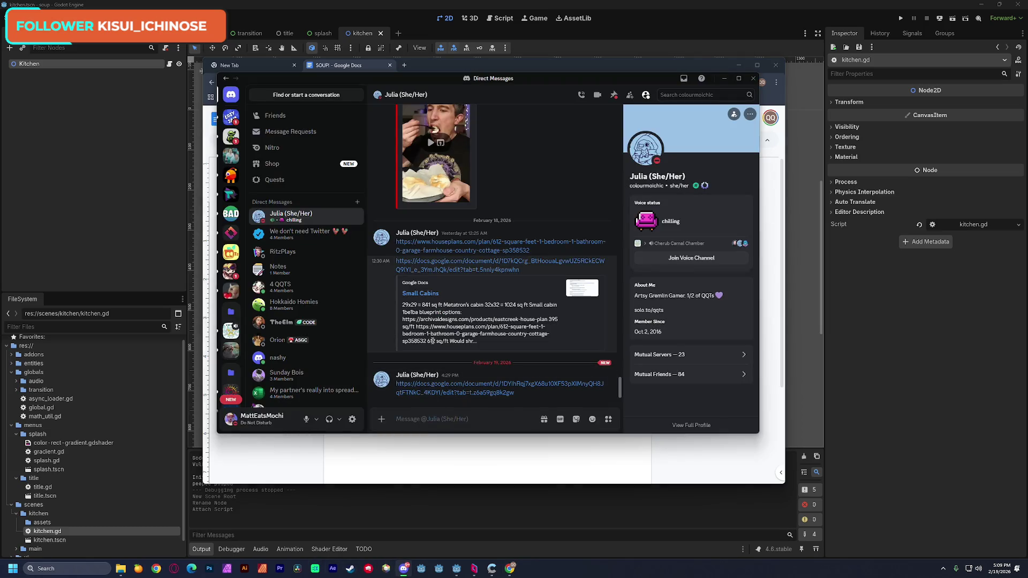
- Check the Cabin Blueprints document and the farmhouse house plan page, then close it
{"action": "left_click", "coordinate": [441, 264]}
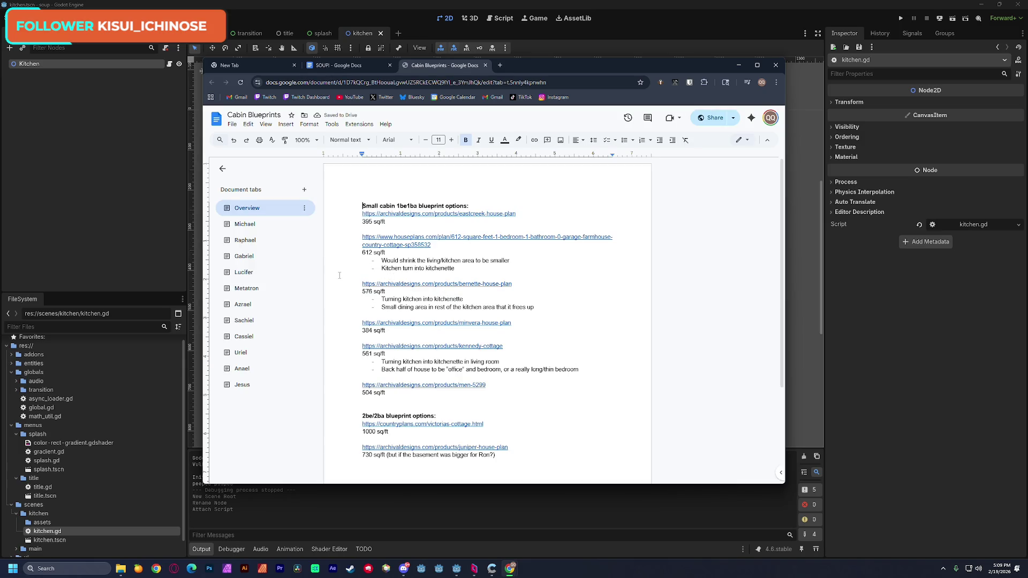
{"action": "key", "text": "alt+Tab"}
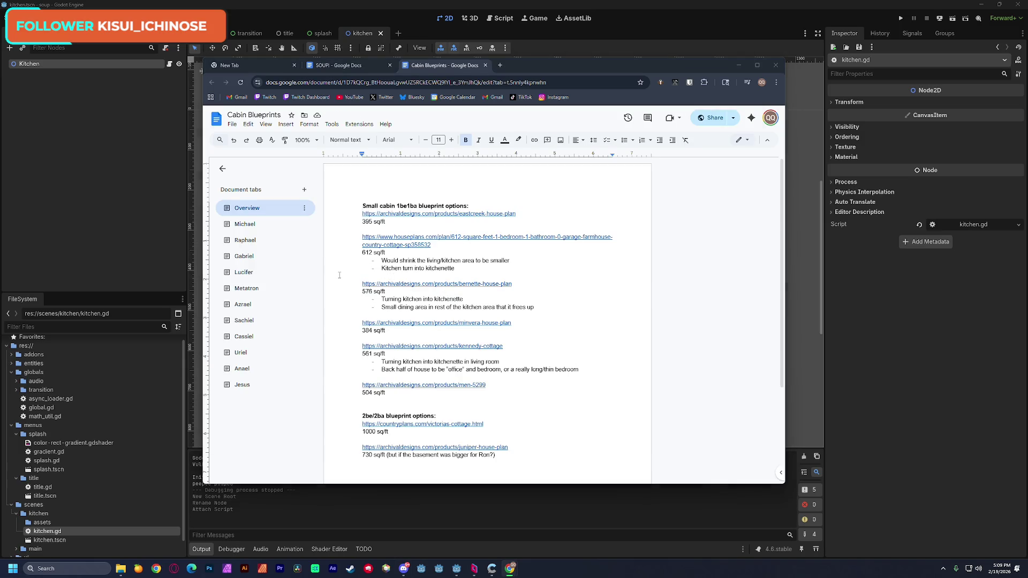
{"action": "left_click", "coordinate": [407, 248]}
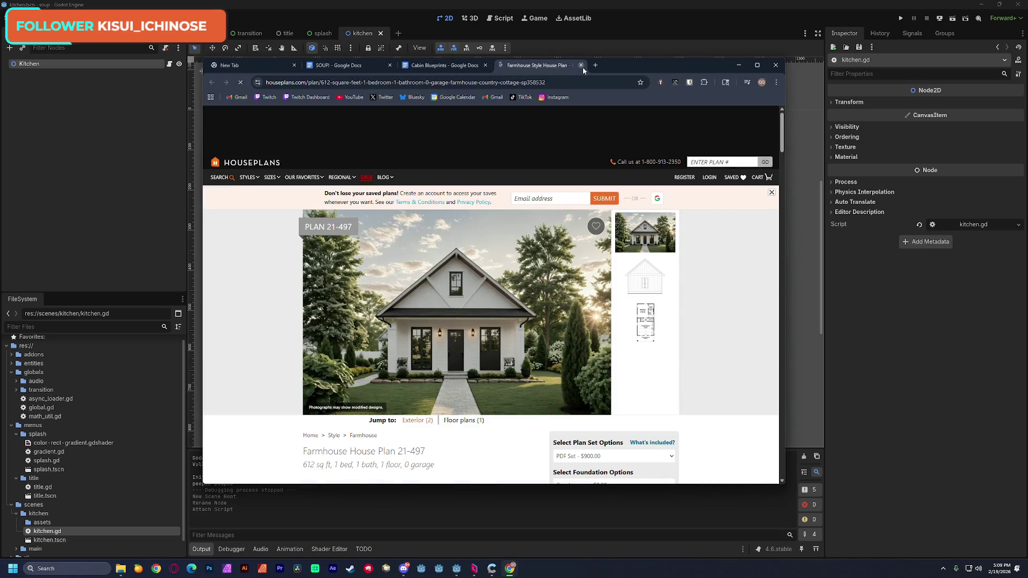
{"action": "left_click", "coordinate": [581, 65]}
{"action": "key", "text": "alt+Tab"}
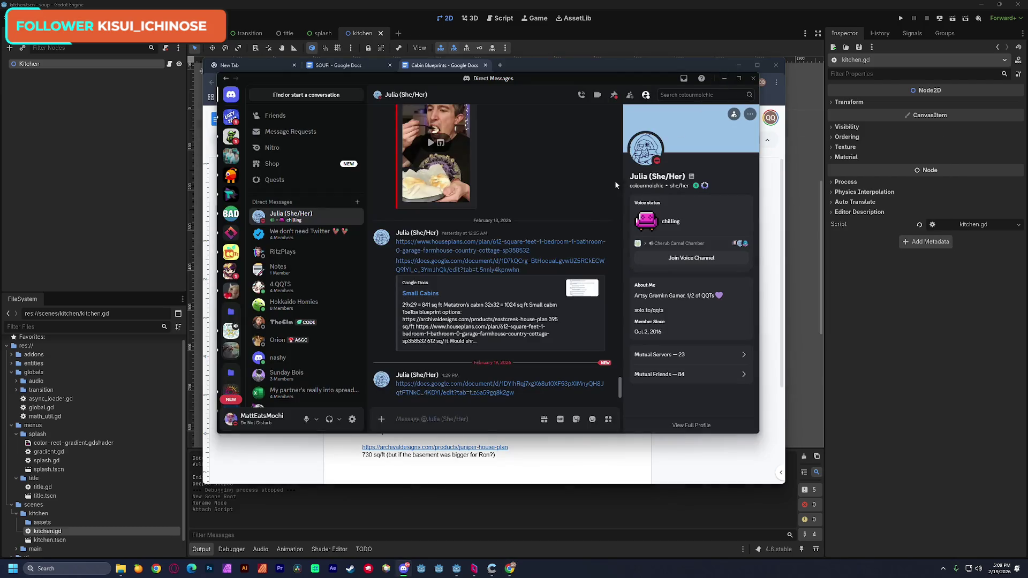
- Open the General Demo Storyboarding link from Discord, confirming Visit Site
{"action": "scroll", "coordinate": [532, 302], "scroll_direction": "up", "scroll_amount": 5}
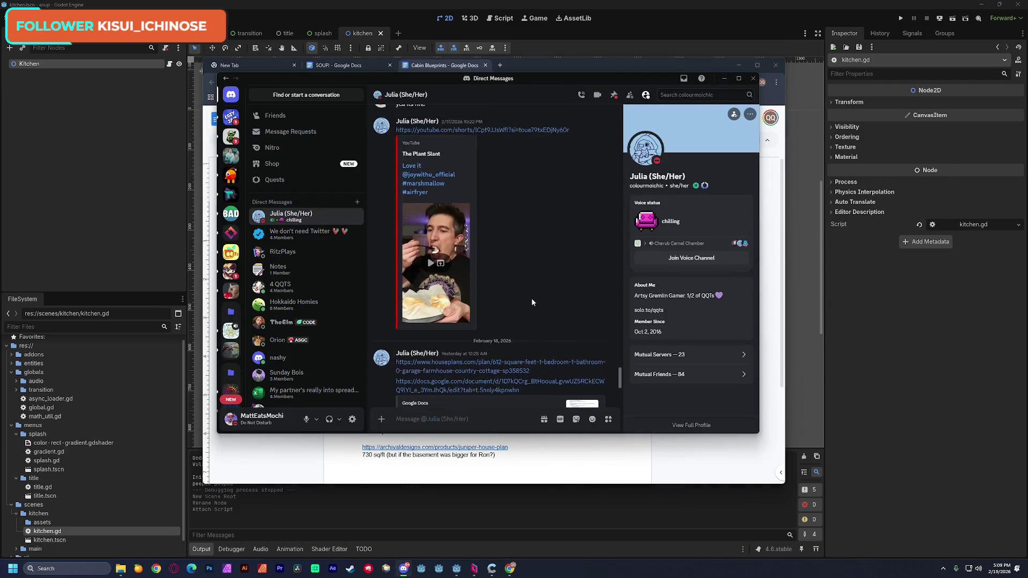
{"action": "scroll", "coordinate": [533, 302], "scroll_direction": "up", "scroll_amount": 4}
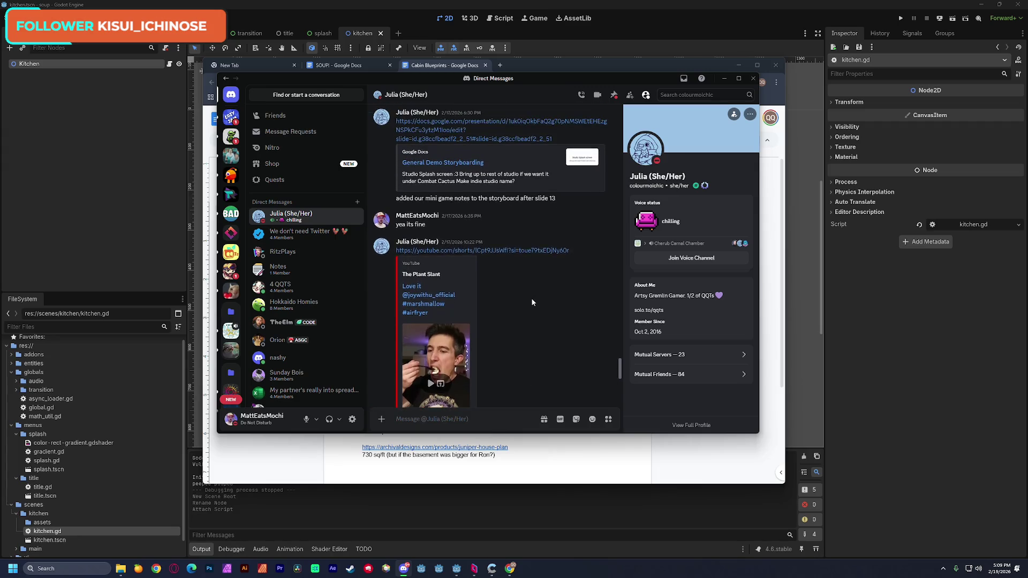
{"action": "left_click", "coordinate": [472, 207]}
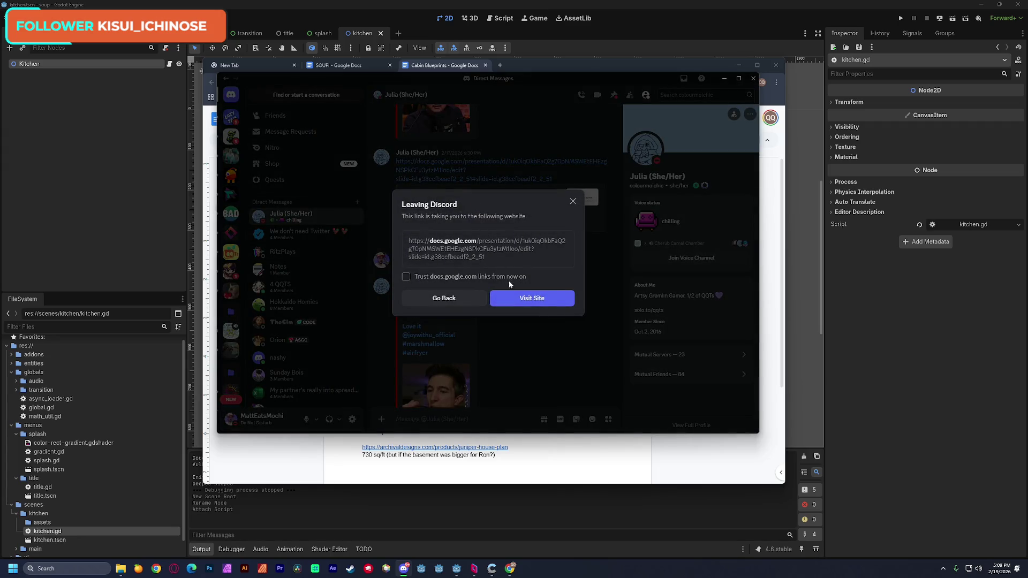
{"action": "left_click", "coordinate": [533, 298]}
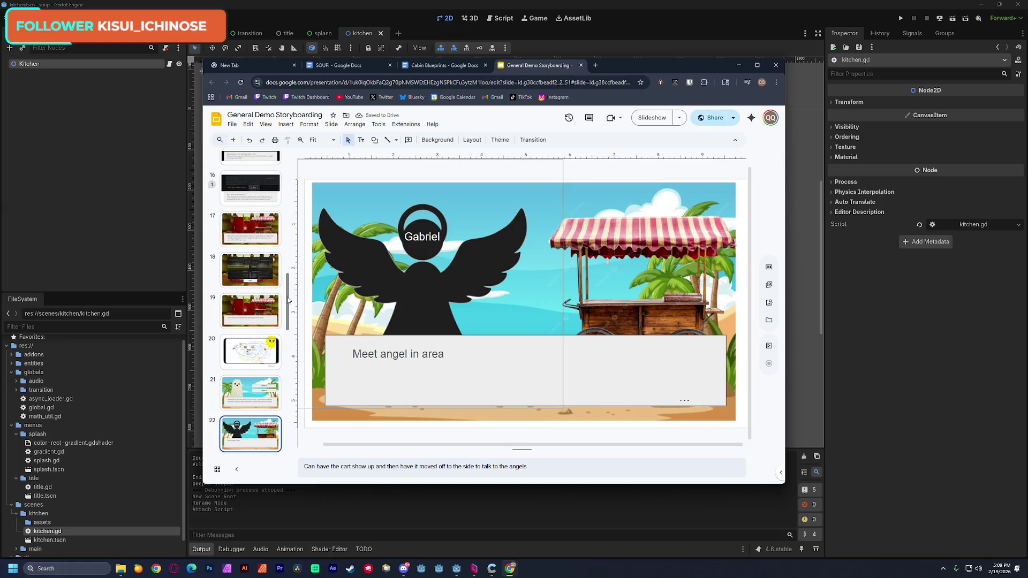
- Show slide 13 and read its day-2 description about asking for extra ingredients
{"action": "scroll", "coordinate": [292, 278], "scroll_direction": "up", "scroll_amount": 3}
{"action": "scroll", "coordinate": [291, 278], "scroll_direction": "up", "scroll_amount": 2}
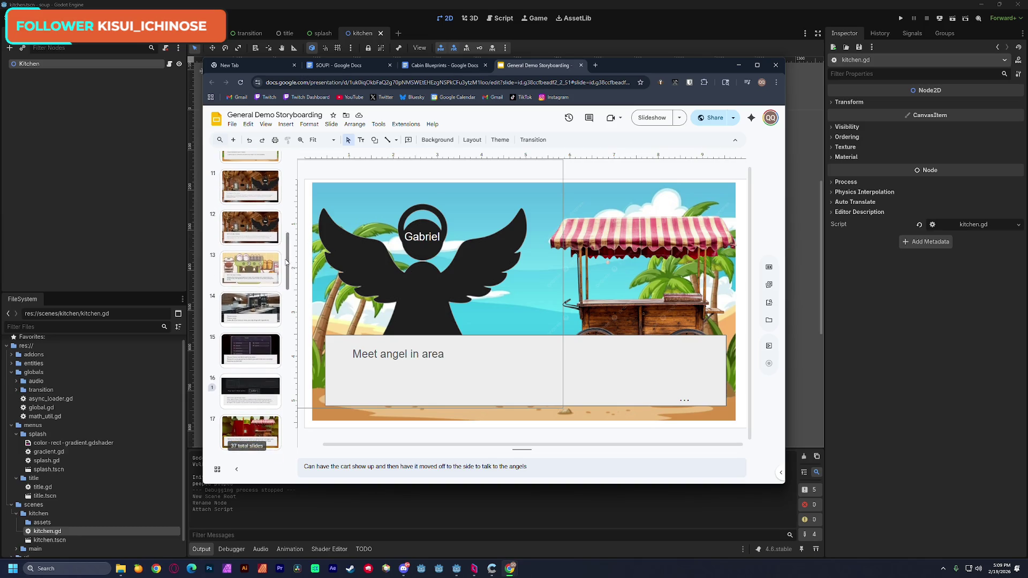
{"action": "left_click", "coordinate": [268, 264]}
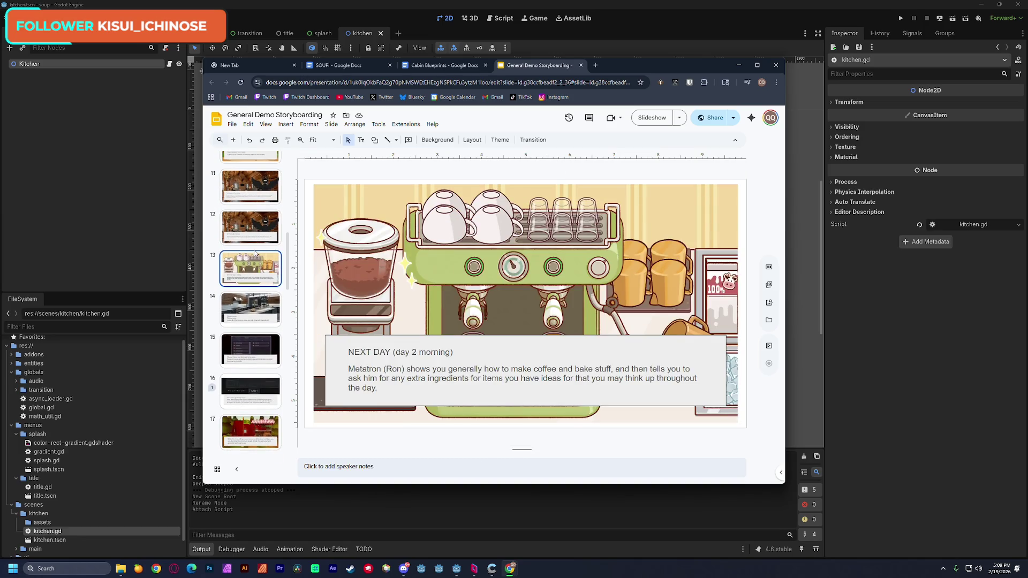
{"action": "scroll", "coordinate": [255, 254], "scroll_direction": "up", "scroll_amount": 2}
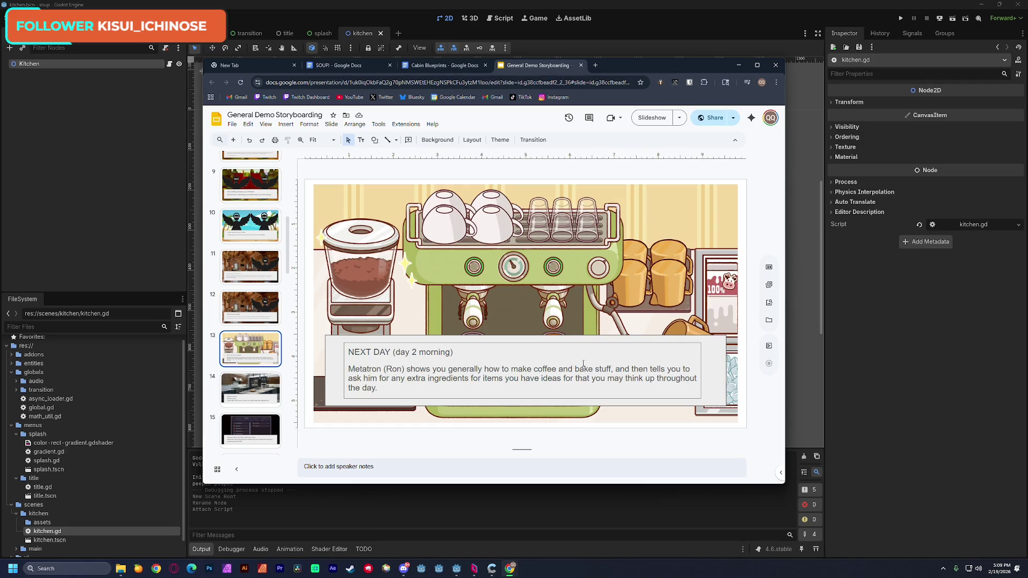
{"action": "left_click_drag", "start_coordinate": [612, 369], "coordinate": [347, 351]}
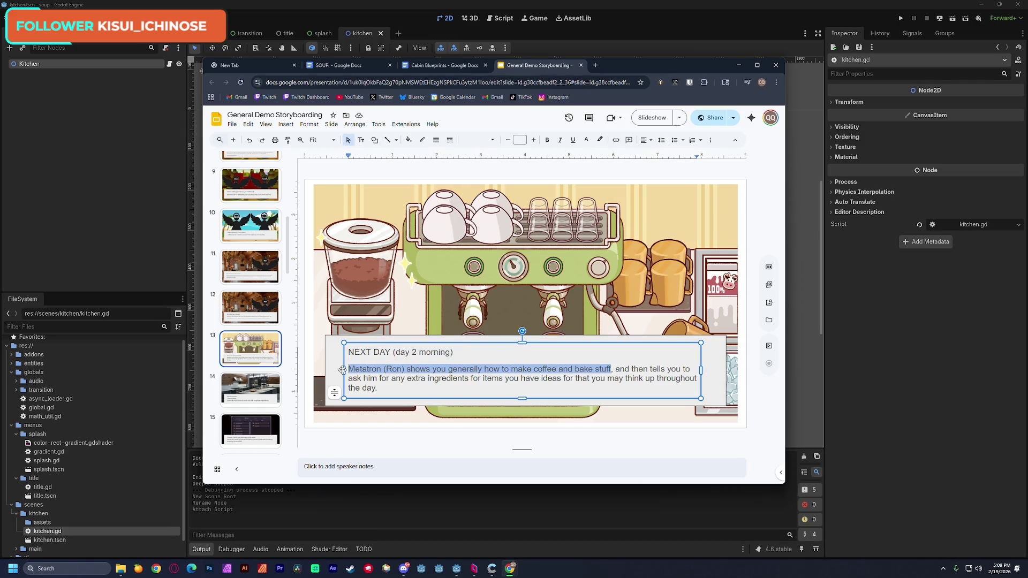
{"action": "left_click", "coordinate": [396, 370]}
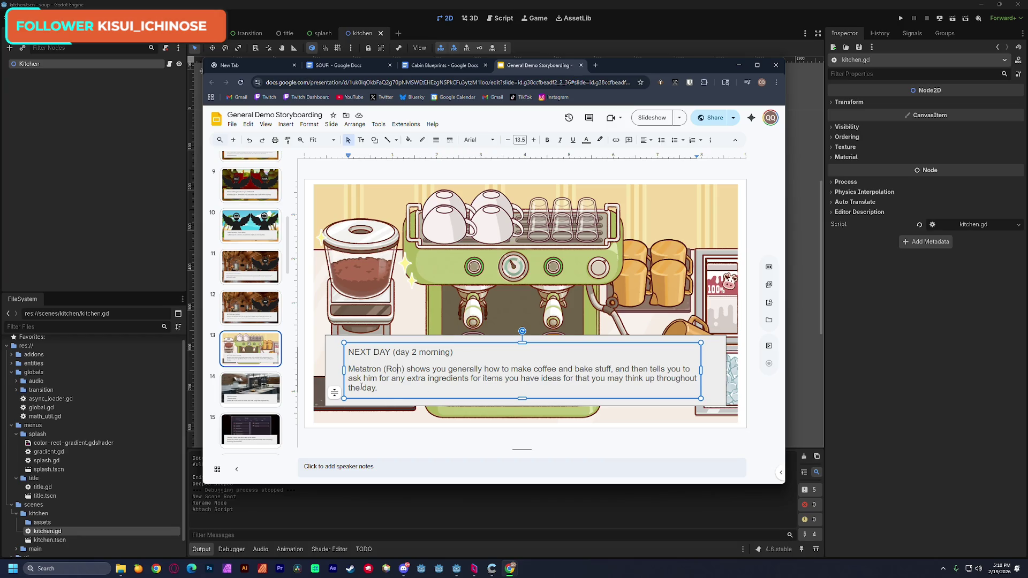
{"action": "left_click_drag", "start_coordinate": [370, 379], "coordinate": [514, 381]}
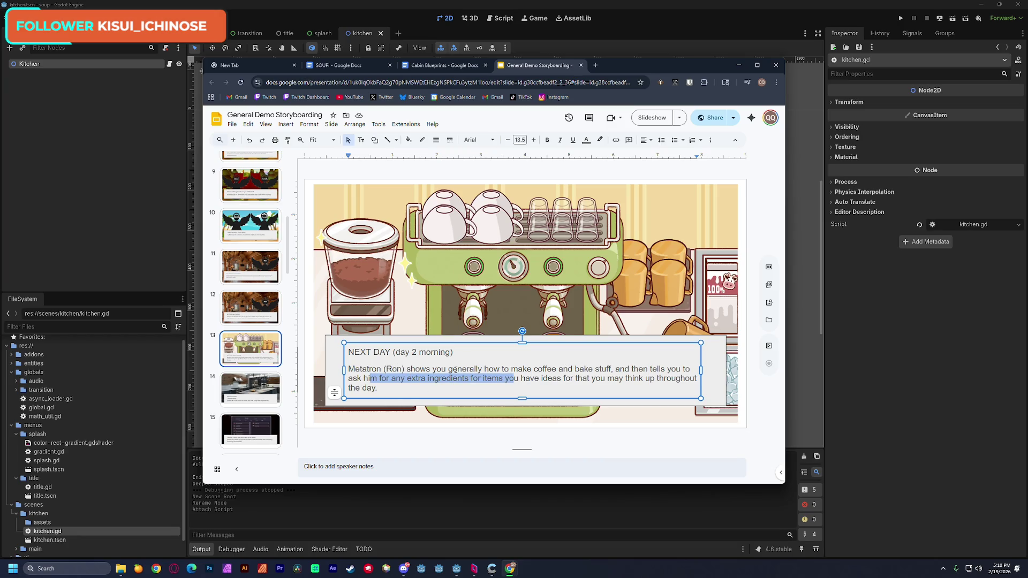
- Go to slide 14, the Kitchen screen, and read its menu note
{"action": "left_click", "coordinate": [267, 389]}
{"action": "left_click_drag", "start_coordinate": [362, 385], "coordinate": [651, 385]}
{"action": "left_click", "coordinate": [653, 385]}
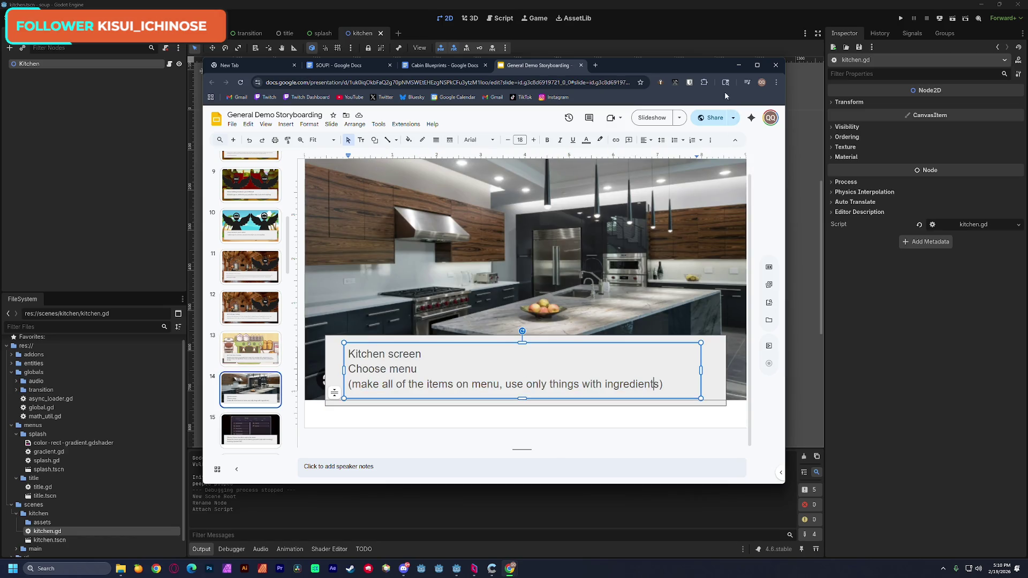
- Minimize Chrome, bring Godot forward, and launch Notepad with a new blank tab
{"action": "left_click", "coordinate": [739, 65]}
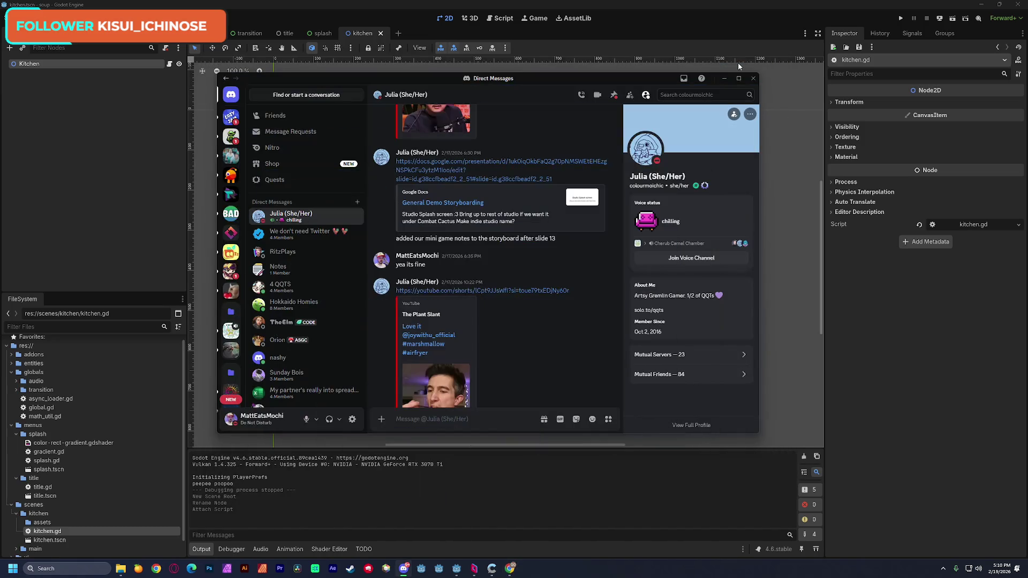
{"action": "left_click", "coordinate": [605, 7]}
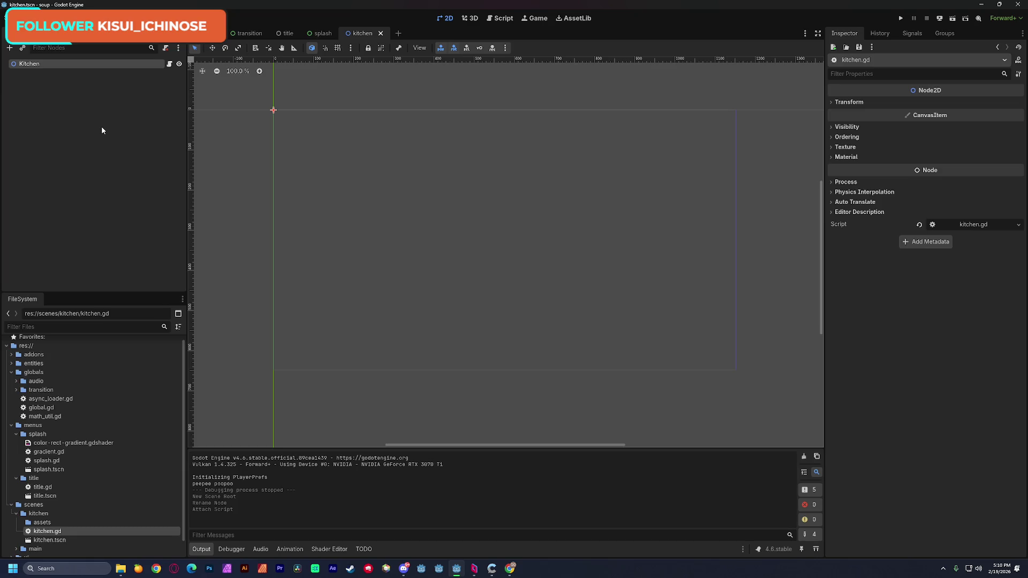
{"action": "key", "text": "super"}
{"action": "type", "text": "notepad"}
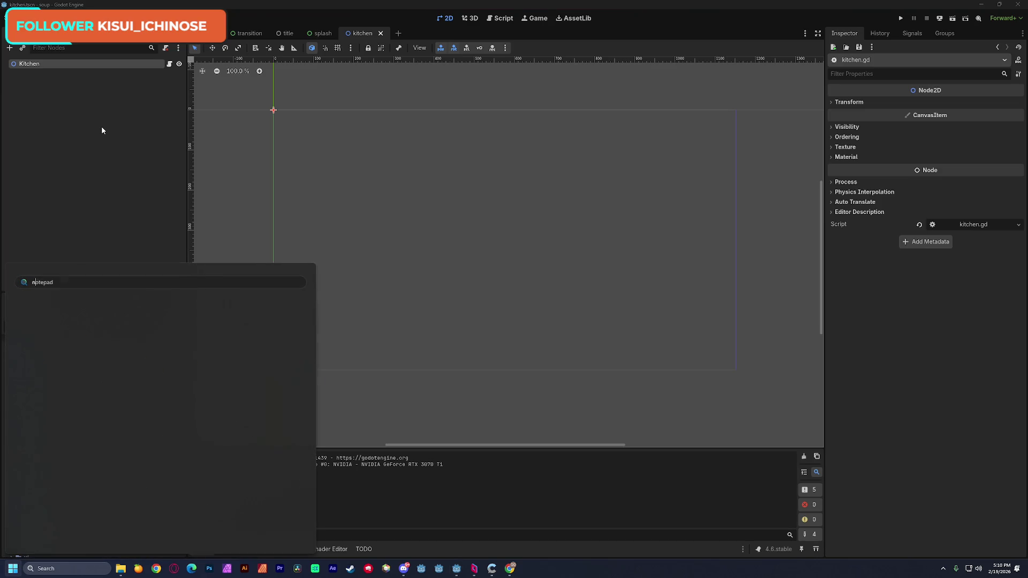
{"action": "key", "text": "Return"}
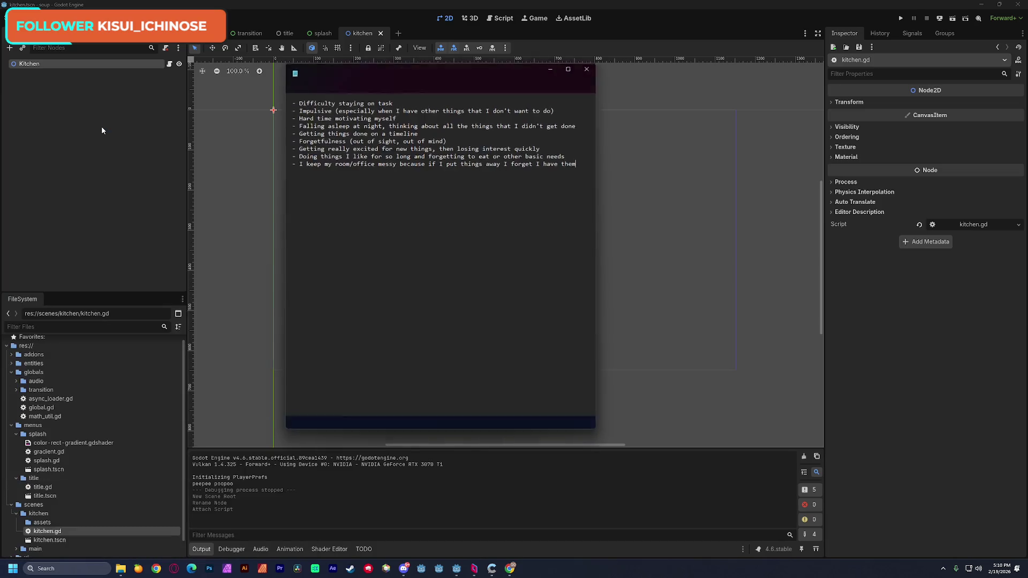
{"action": "left_click", "coordinate": [506, 74]}
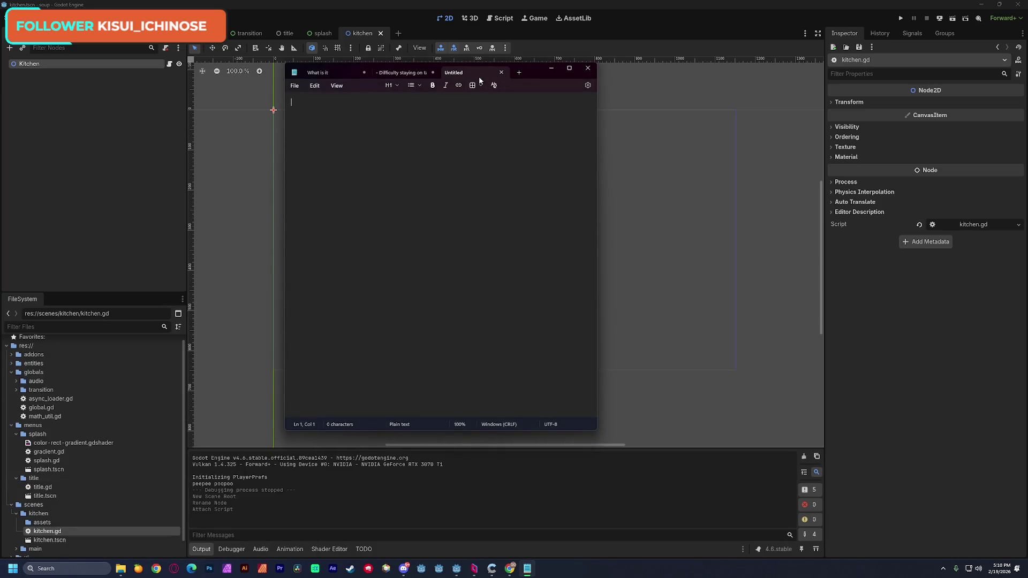
{"action": "left_click_drag", "start_coordinate": [529, 77], "coordinate": [560, 96]}
- Type 'Step 1 Menu', then replace it with 'Customer! Gi'
{"action": "type", "text": "Ste"}
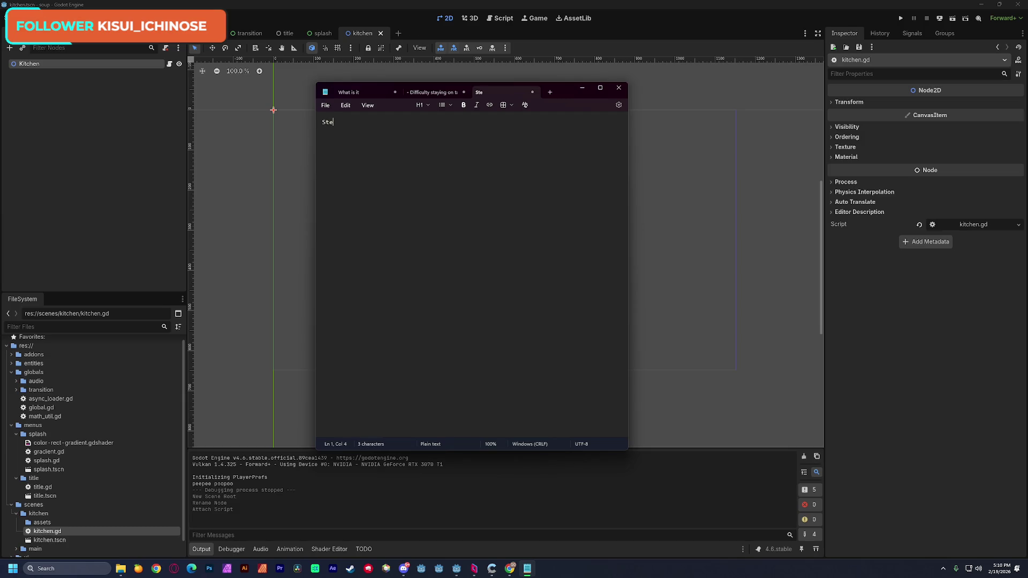
{"action": "type", "text": "p 1 Menu"}
{"action": "key", "text": "ctrl+a"}
{"action": "key", "text": "BackSpace"}
{"action": "type", "text": "Customer!"}
{"action": "type", "text": " G"}
{"action": "type", "text": "i"}
- Set Notepad's font size to 36 and close the window
{"action": "left_click", "coordinate": [619, 105]}
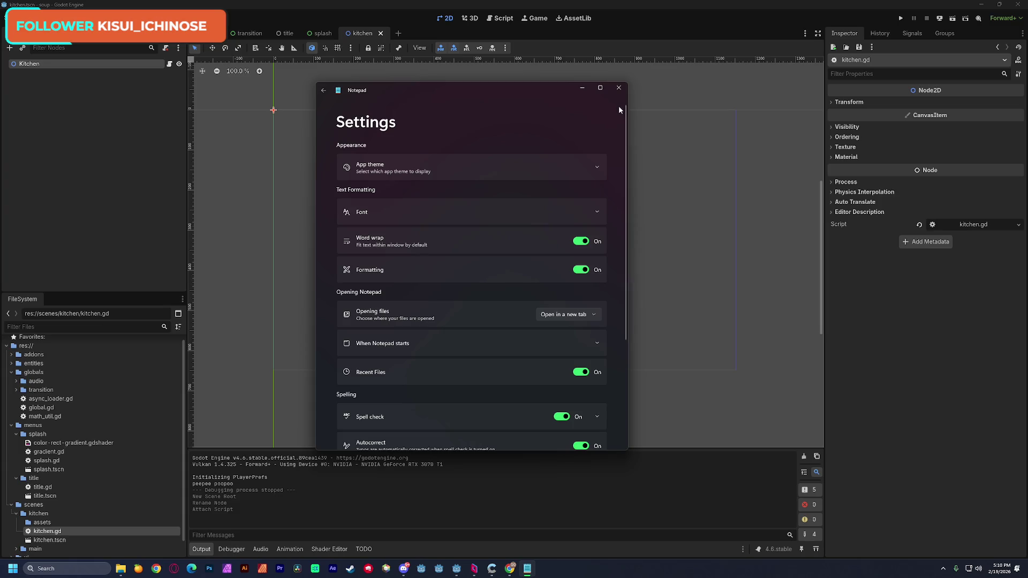
{"action": "left_click", "coordinate": [599, 211]}
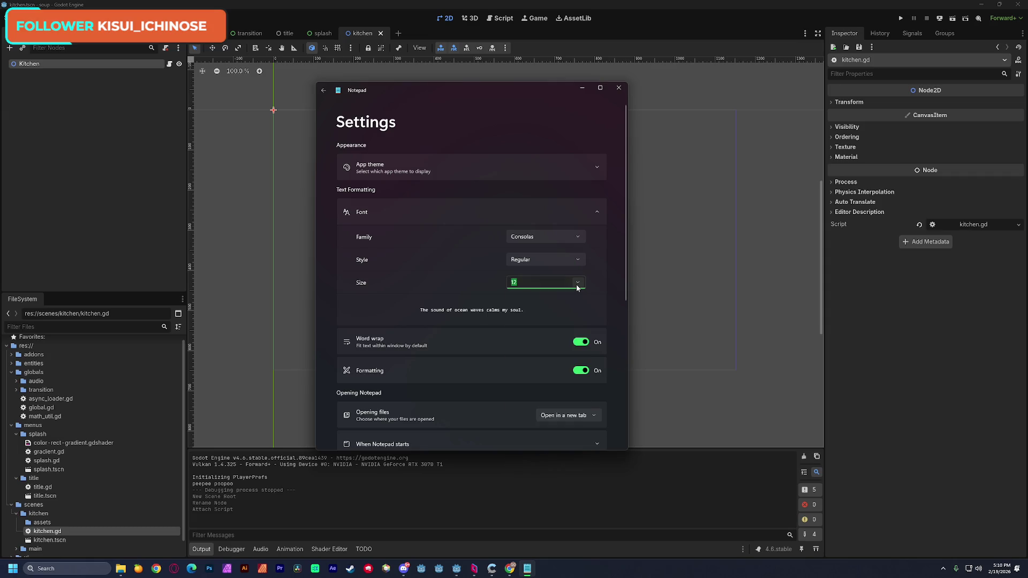
{"action": "left_click", "coordinate": [576, 283]}
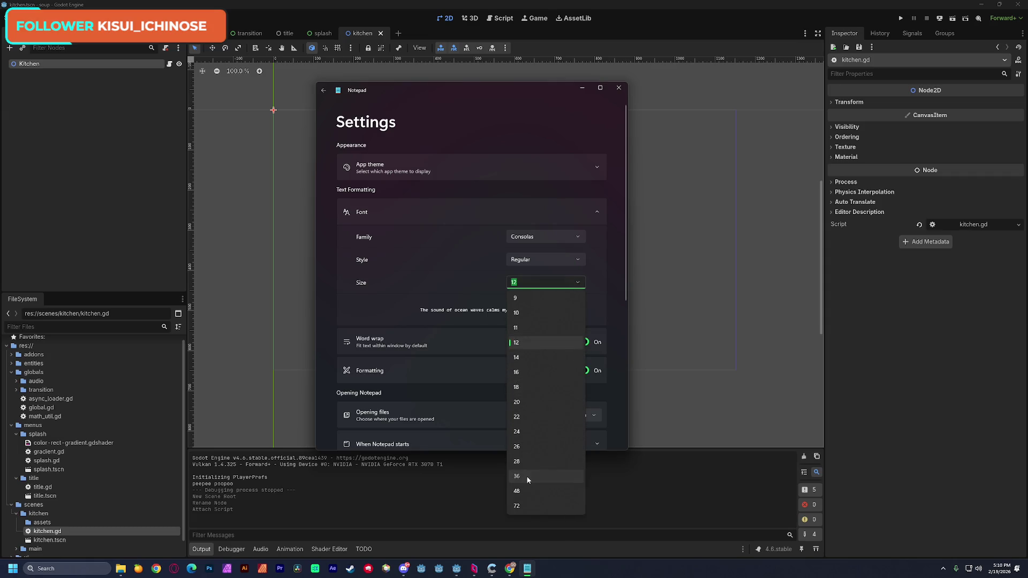
{"action": "left_click", "coordinate": [522, 476]}
{"action": "left_click", "coordinate": [620, 91]}
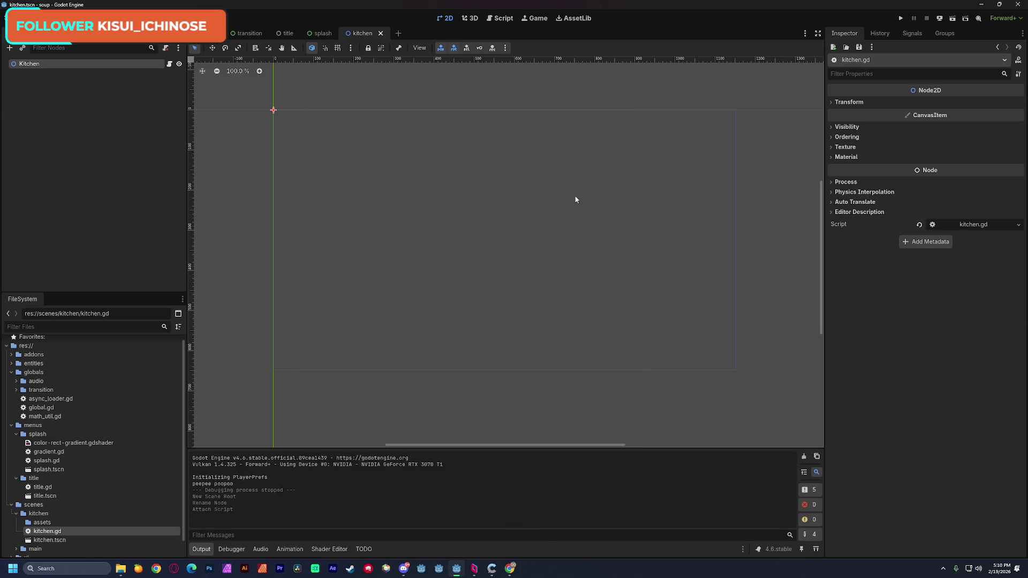
- Relaunch Notepad and finish the lines 'Customer! Gimme soup!' and 'Me: k'
{"action": "key", "text": "super"}
{"action": "type", "text": "notepad"}
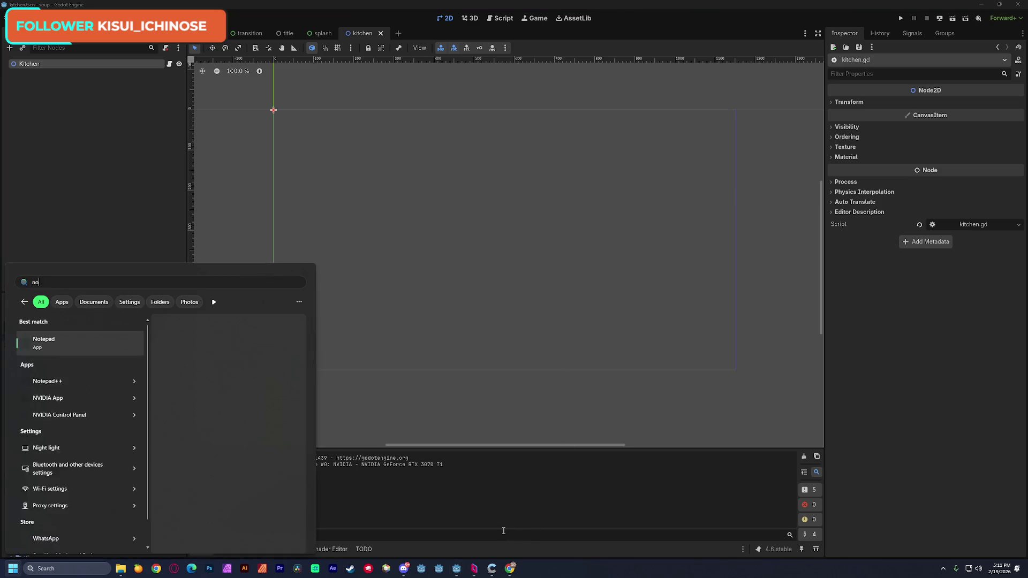
{"action": "key", "text": "Return"}
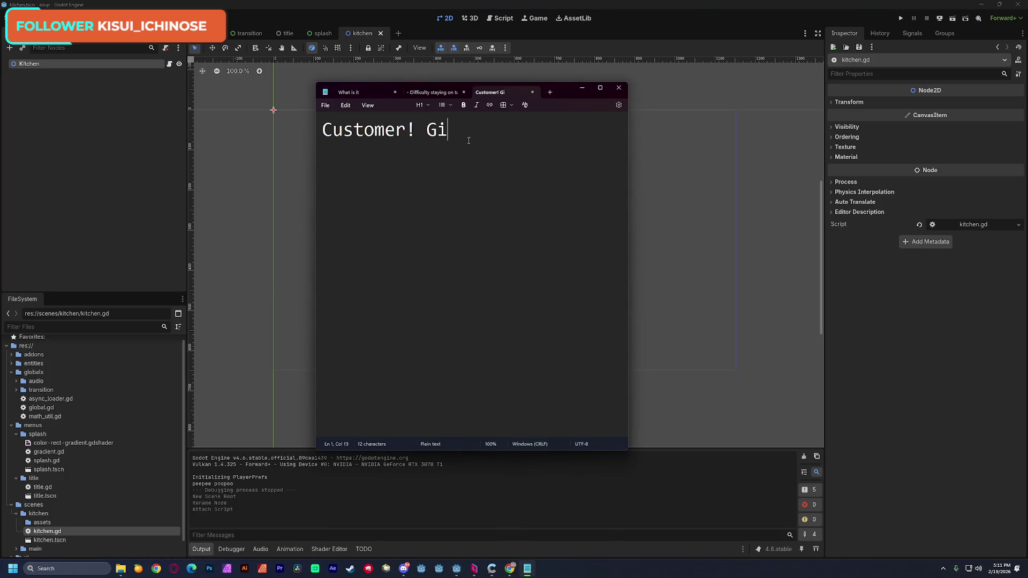
{"action": "type", "text": "mme soup!"}
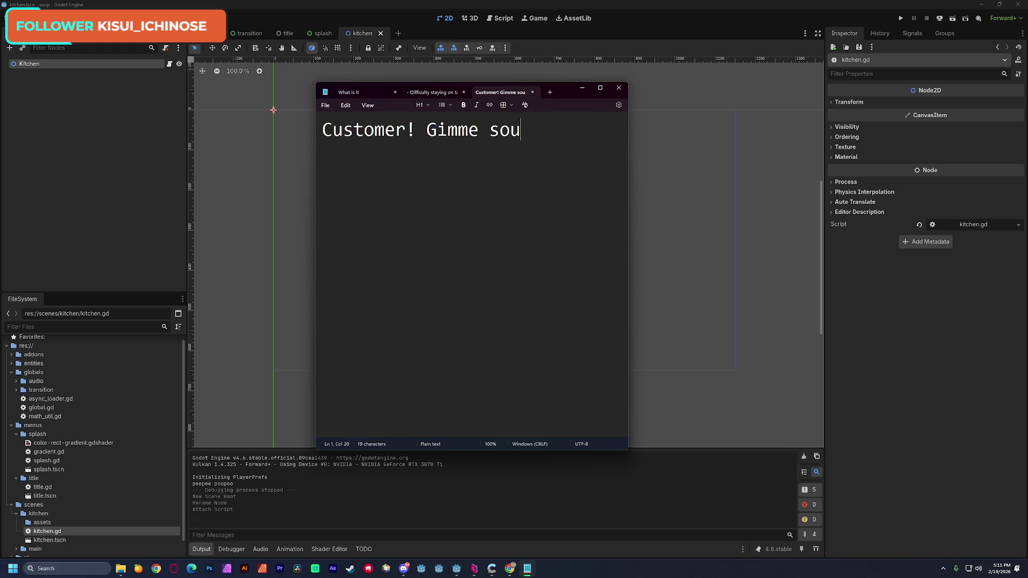
{"action": "key", "text": "Return"}
{"action": "type", "text": "Me: k"}
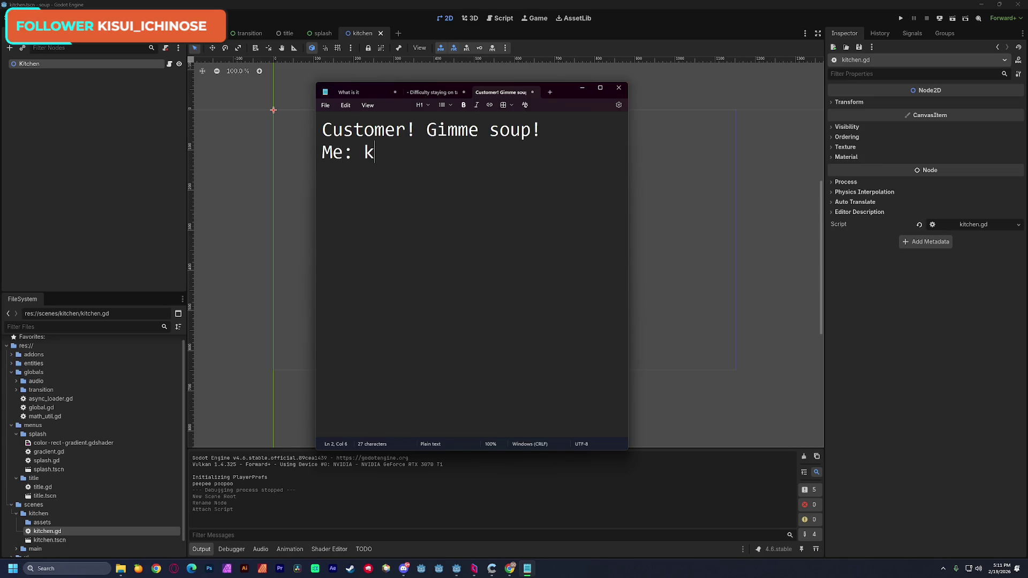
{"action": "key", "text": "Return"}
{"action": "key", "text": "Return"}
- Add the 'Kitchen ->' heading with steps 'boil' and 'stuff in boil'
{"action": "type", "text": "Kitchen ->"}
{"action": "key", "text": "Return"}
{"action": "type", "text": "boil "}
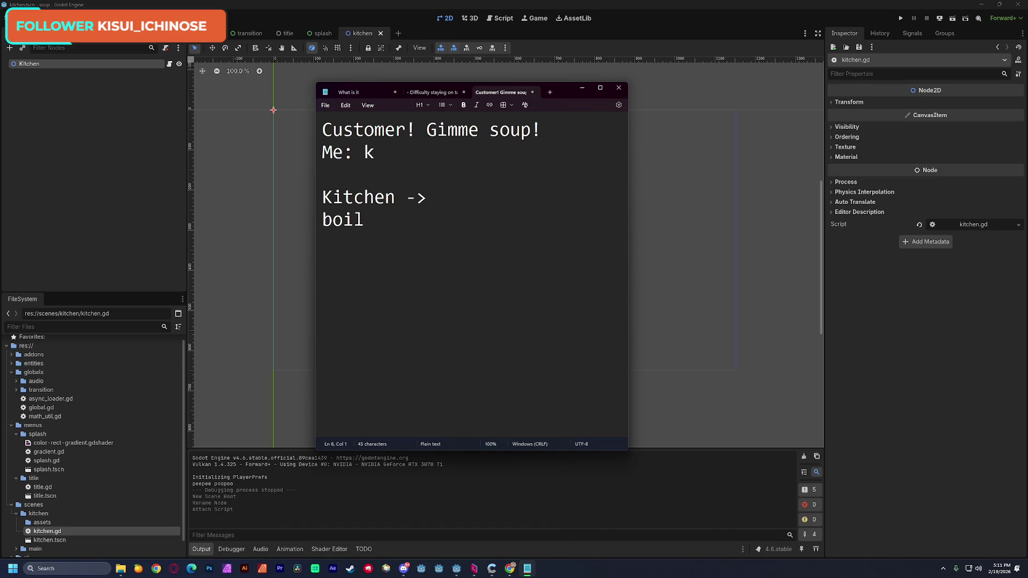
{"action": "type", "text": "stu"}
{"action": "key", "text": "BackSpace"}
{"action": "type", "text": "tuuf"}
{"action": "key", "text": "BackSpace"}
{"action": "key", "text": "BackSpace"}
{"action": "type", "text": "ffin"}
{"action": "key", "text": "BackSpace"}
{"action": "key", "text": "BackSpace"}
{"action": "type", "text": "in boil"}
- Add the 'wait' and 'put in bowl' steps, then return to Godot
{"action": "key", "text": "Return"}
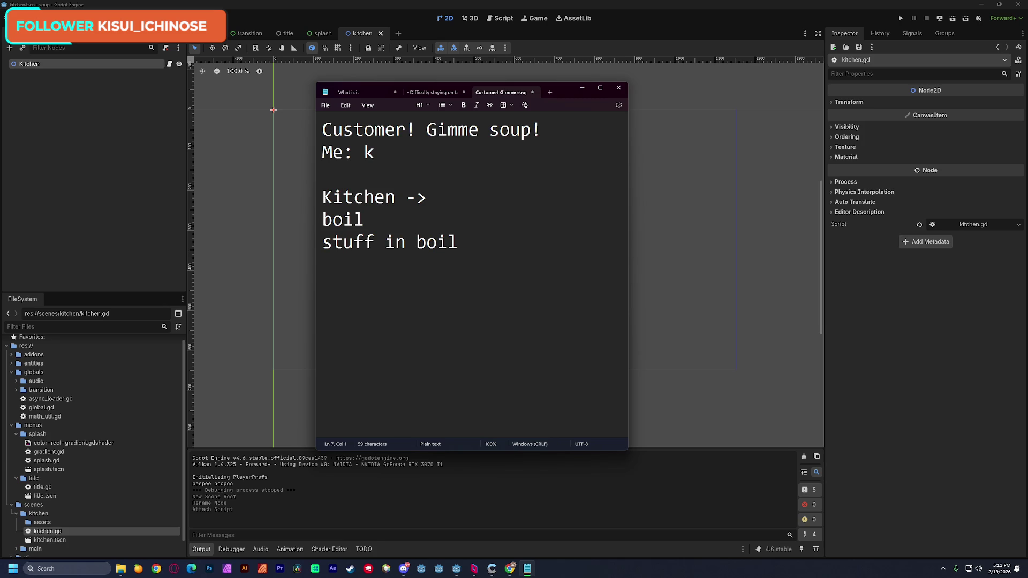
{"action": "type", "text": "wait"}
{"action": "key", "text": "Return"}
{"action": "type", "text": "put in "}
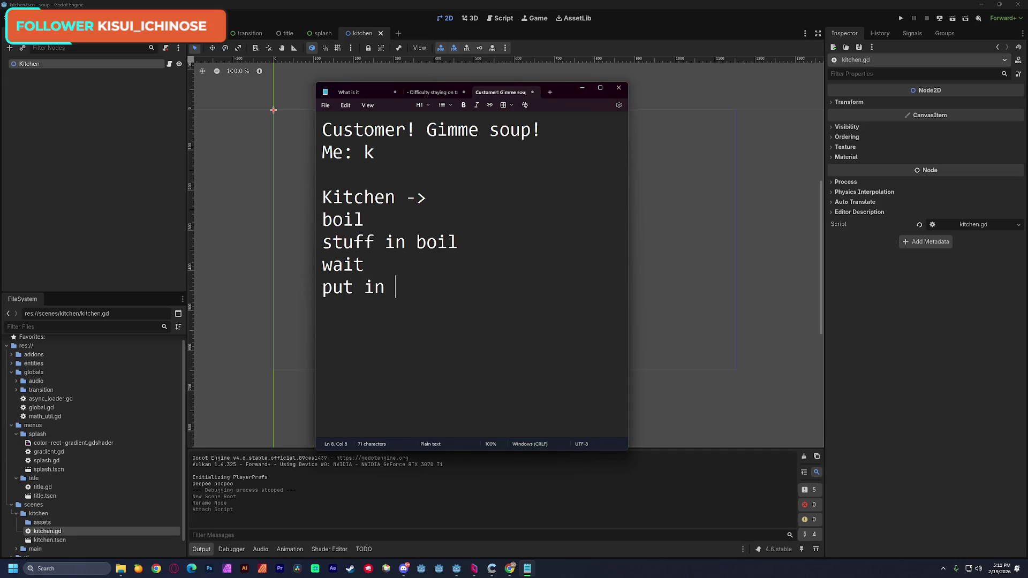
{"action": "type", "text": "bowl"}
{"action": "key", "text": "alt+Tab"}
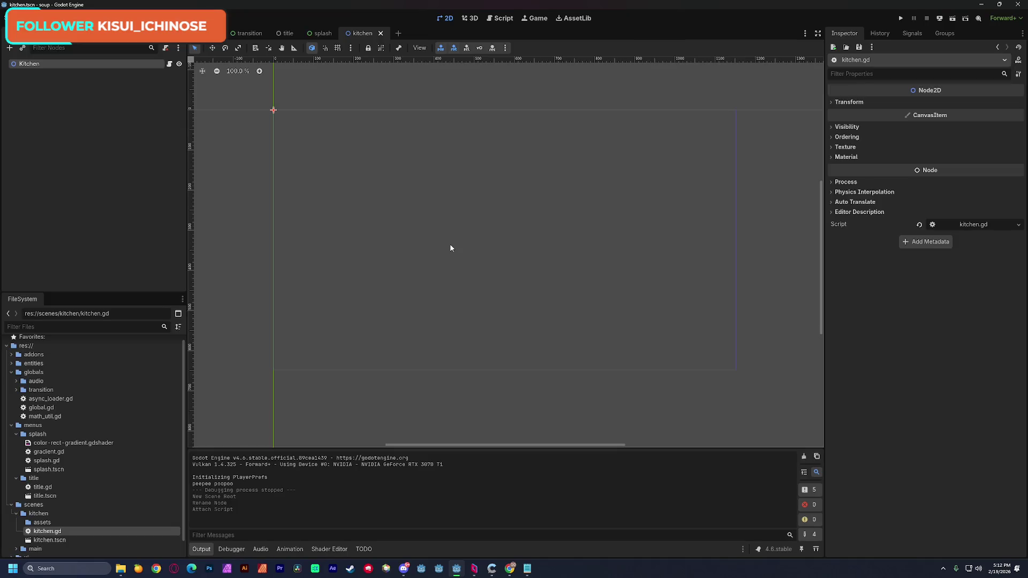
- Clear the Kitchen node selection using empty space in the Scene dock
{"action": "left_click", "coordinate": [69, 93]}
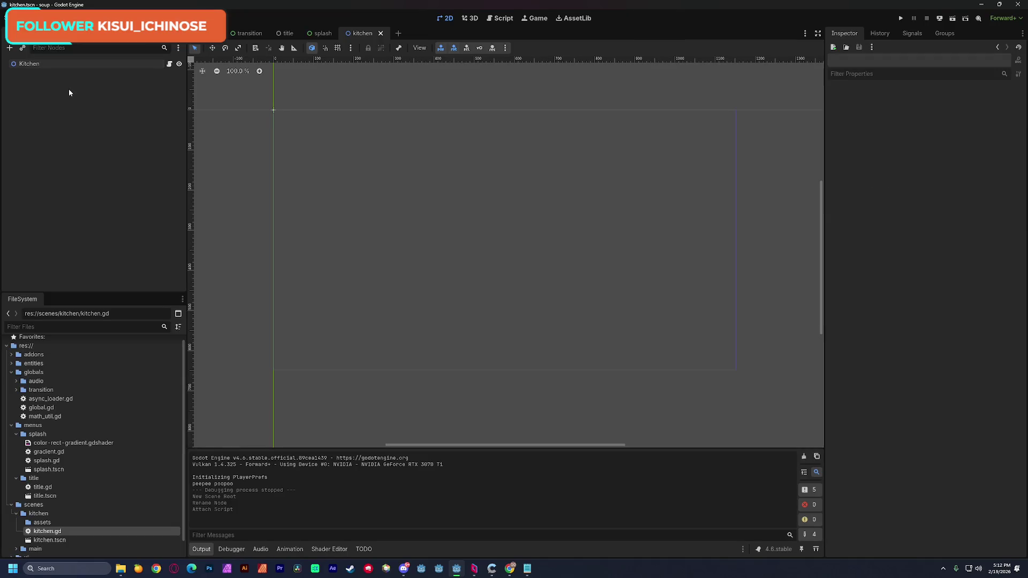